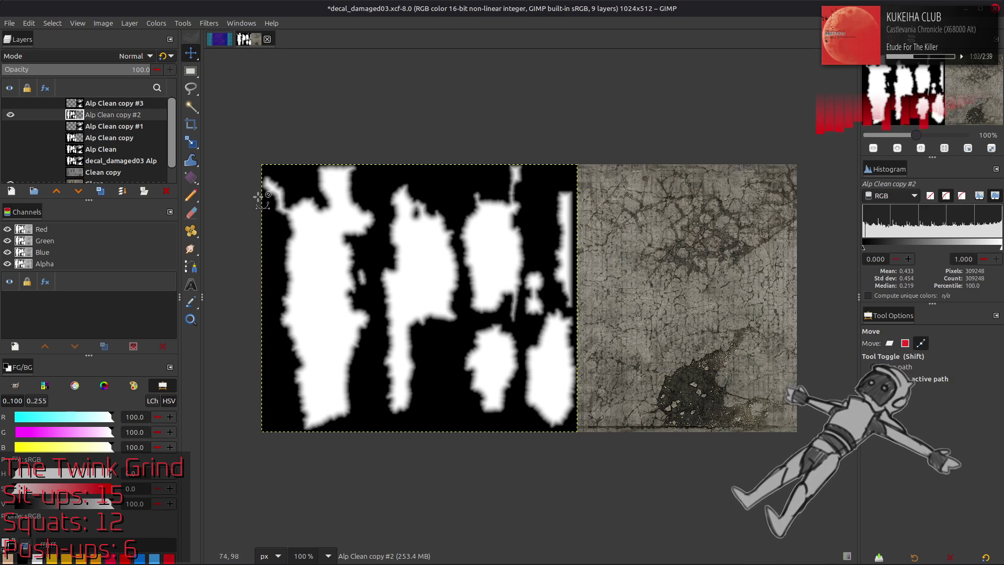
# Step: Hide the top mask layer, then make the greyscale Clean copy layer visible and active
pyautogui.click(11, 114)
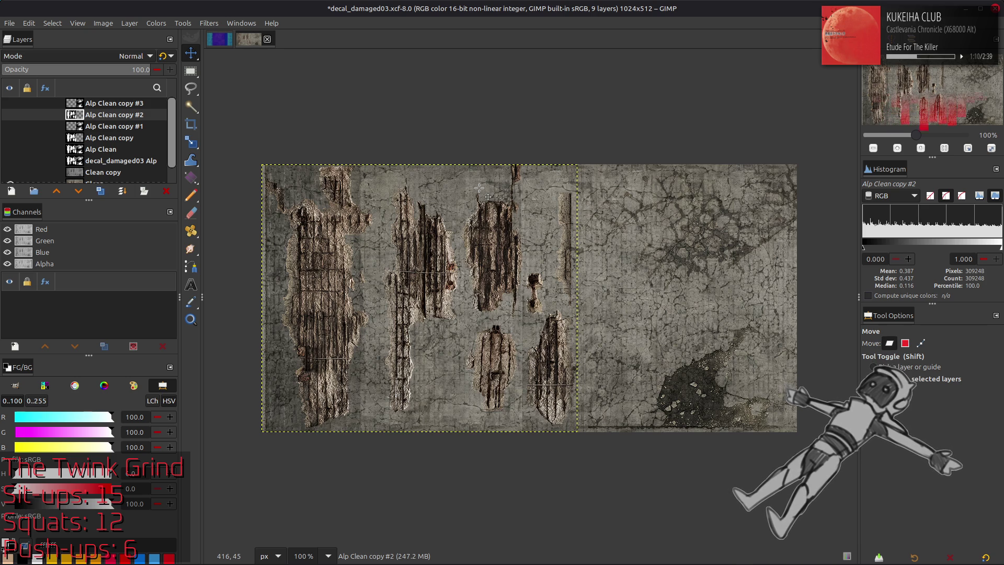
pyautogui.scroll(-1, 99, 132)
pyautogui.click(96, 154)
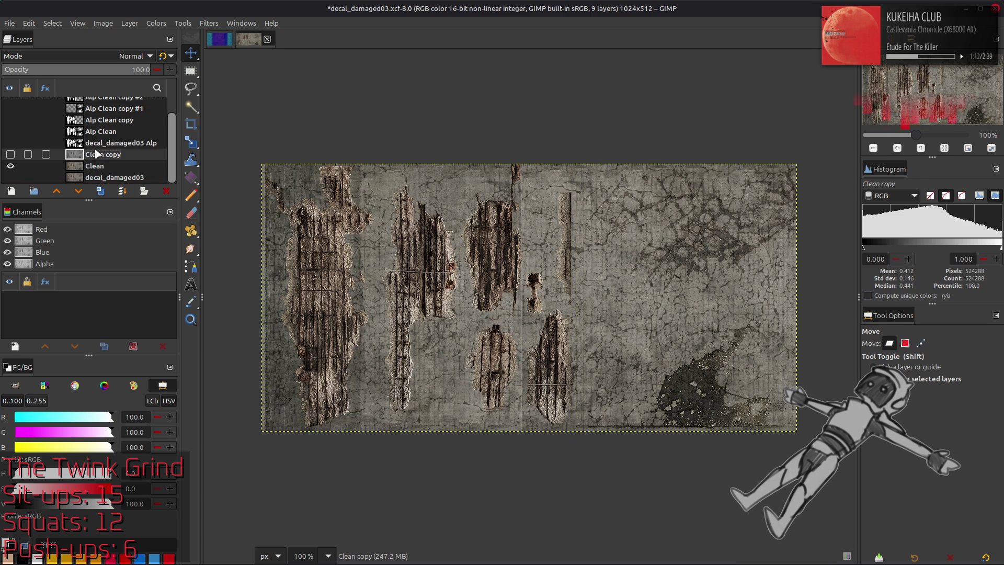
pyautogui.click(10, 154)
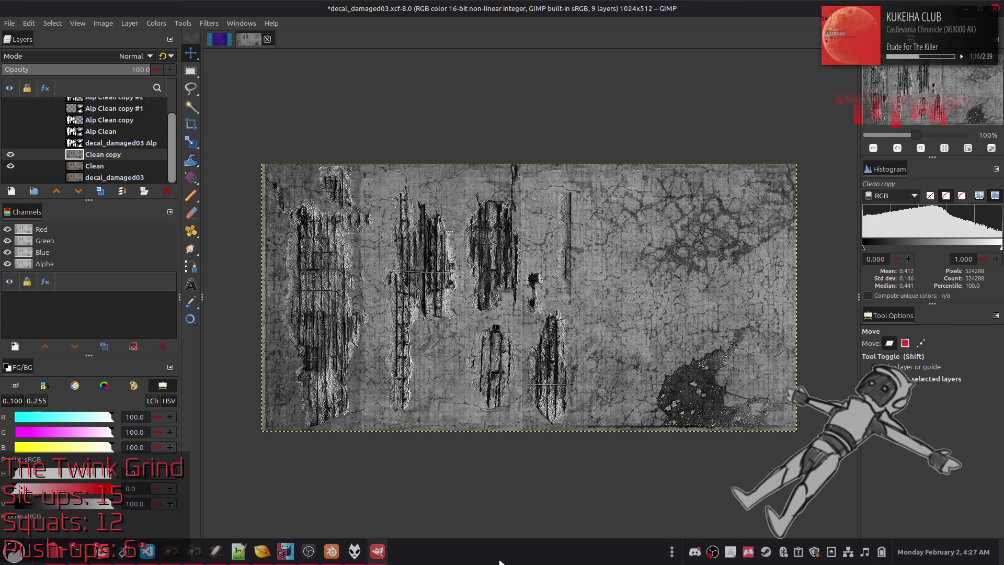
pyautogui.moveTo(126, 555)
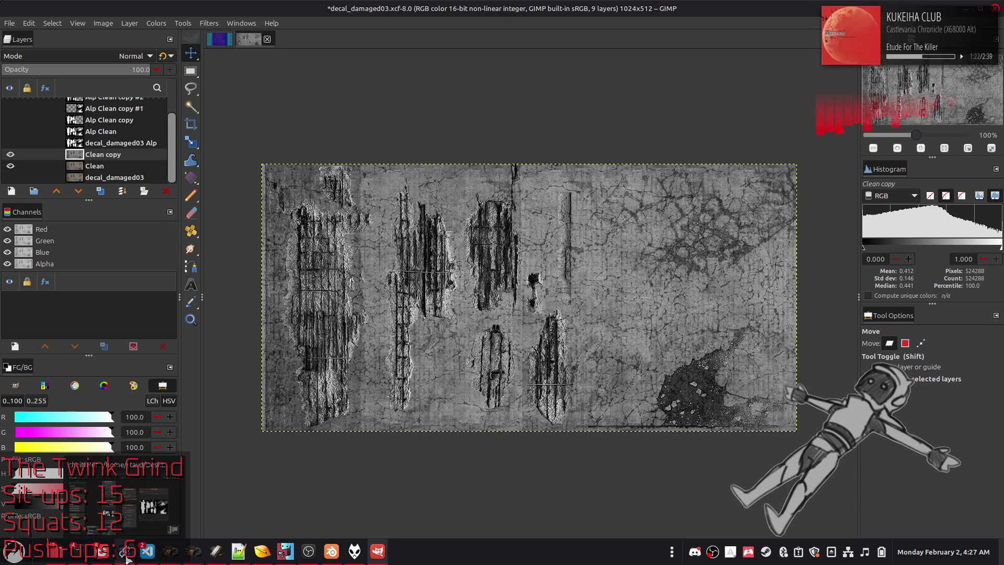
# Step: Briefly show the Alp Clean copy #1 mask on the canvas, then hide it again
pyautogui.scroll(2, 31, 108)
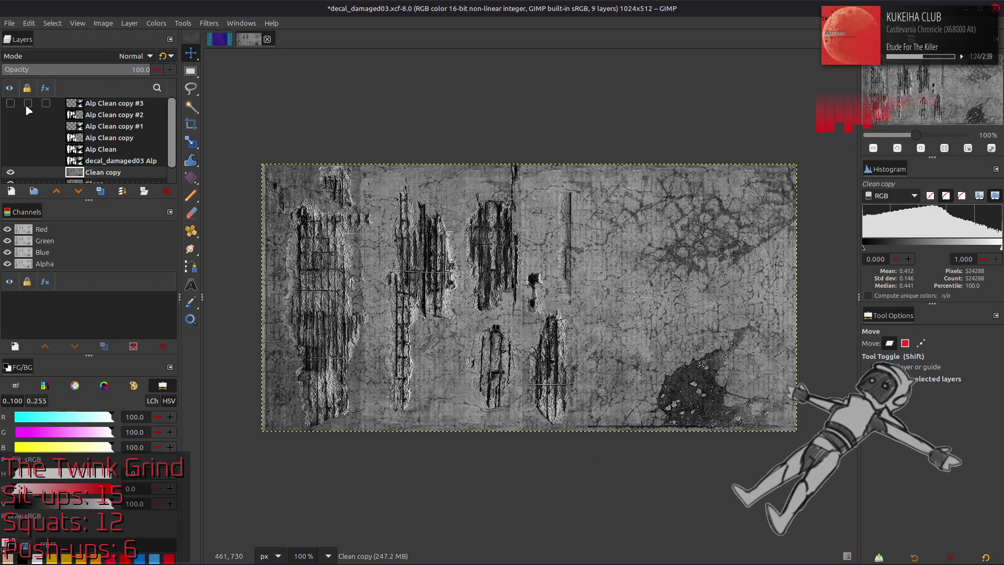
pyautogui.click(13, 104)
pyautogui.click(12, 104)
pyautogui.click(11, 126)
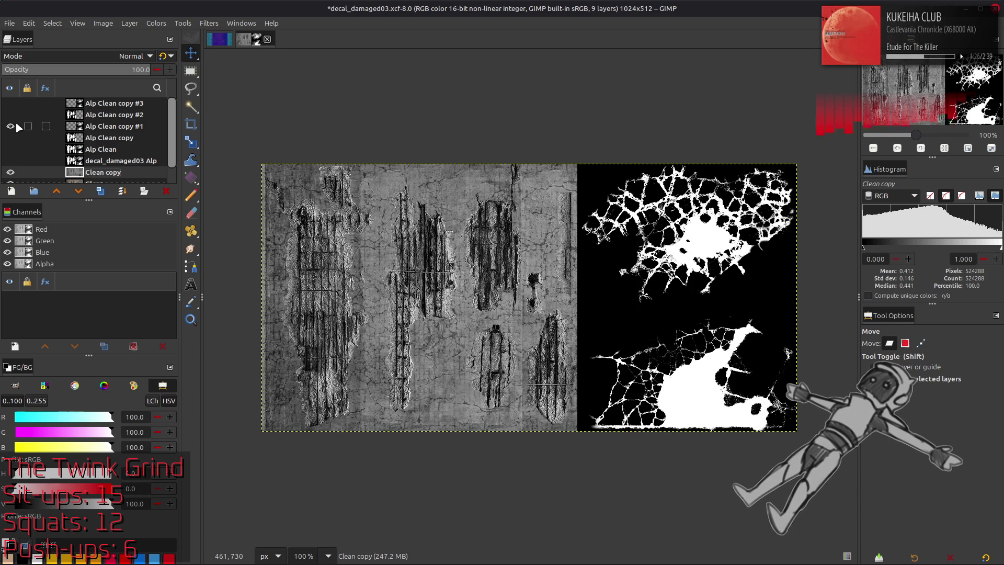
pyautogui.click(17, 125)
pyautogui.click(17, 126)
pyautogui.click(17, 126)
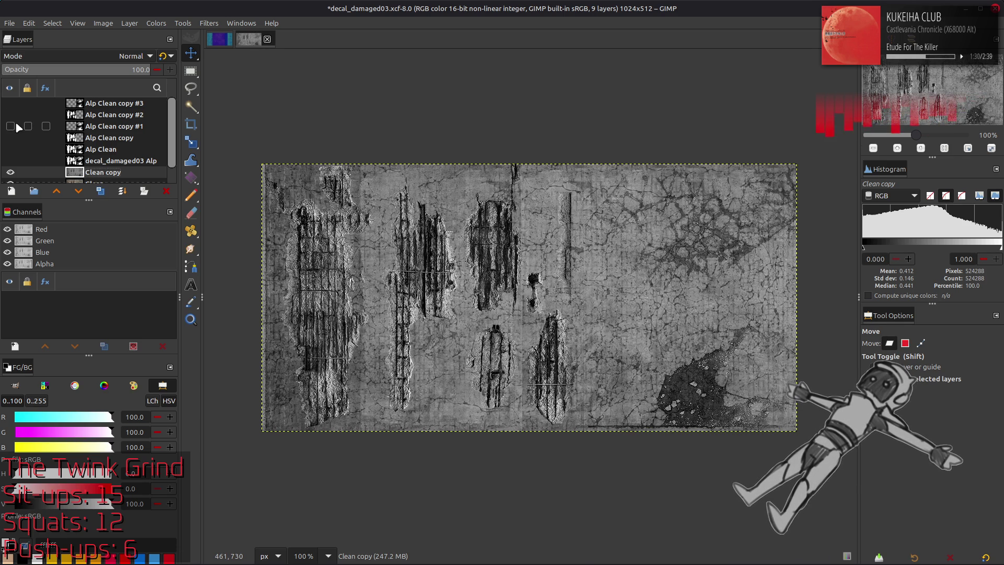
pyautogui.scroll(-1, 17, 124)
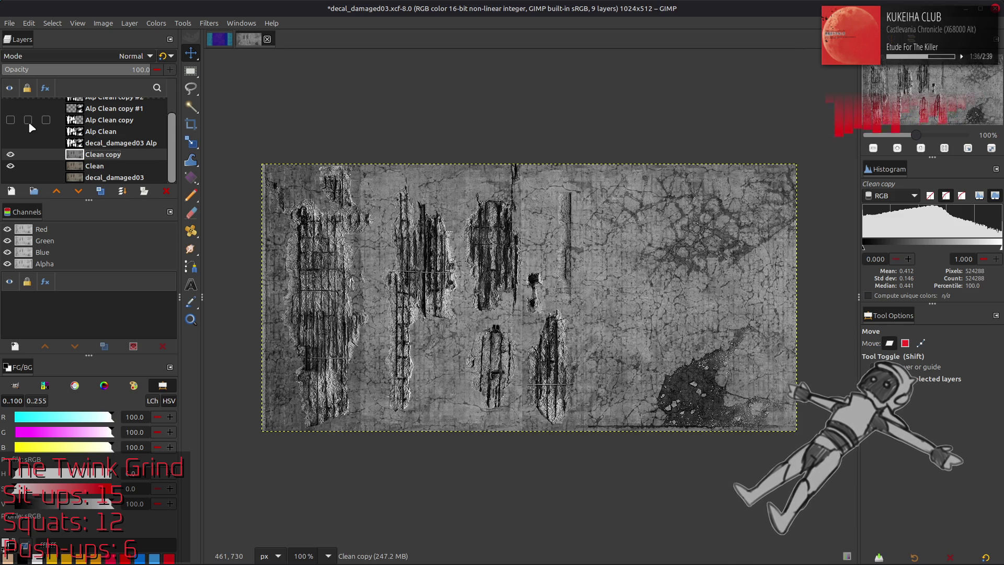
# Step: Duplicate the Clean copy layer into four copies
pyautogui.click(103, 192)
pyautogui.click(104, 192)
pyautogui.click(104, 191)
pyautogui.click(104, 192)
pyautogui.click(209, 23)
# Step: Blur Clean copy #4 and Clean copy #3 with G'MIC Gaussian blur at XY-Amplitude 20
pyautogui.click(278, 275)
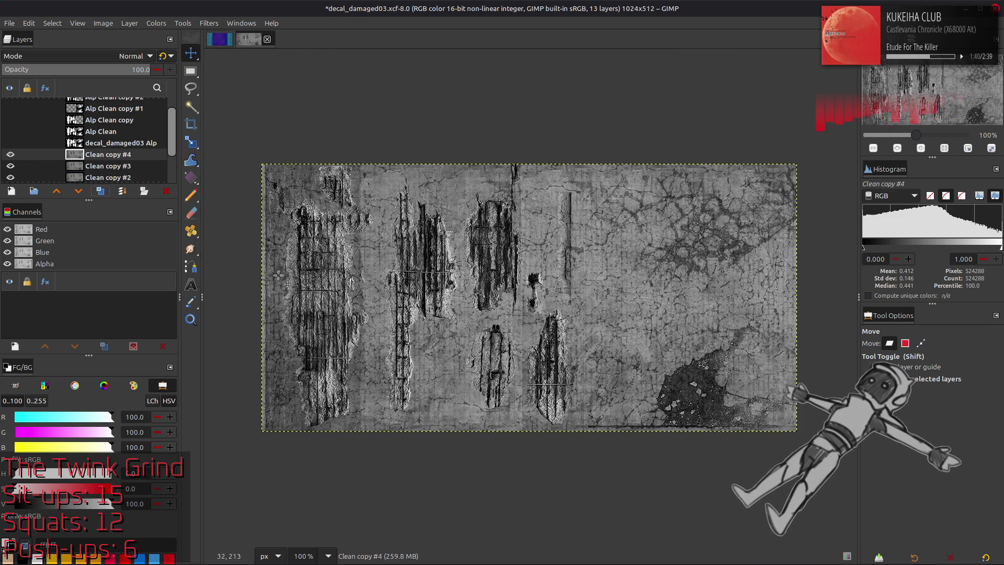
pyautogui.click(466, 166)
pyautogui.tripleClick(775, 139)
pyautogui.write('20')
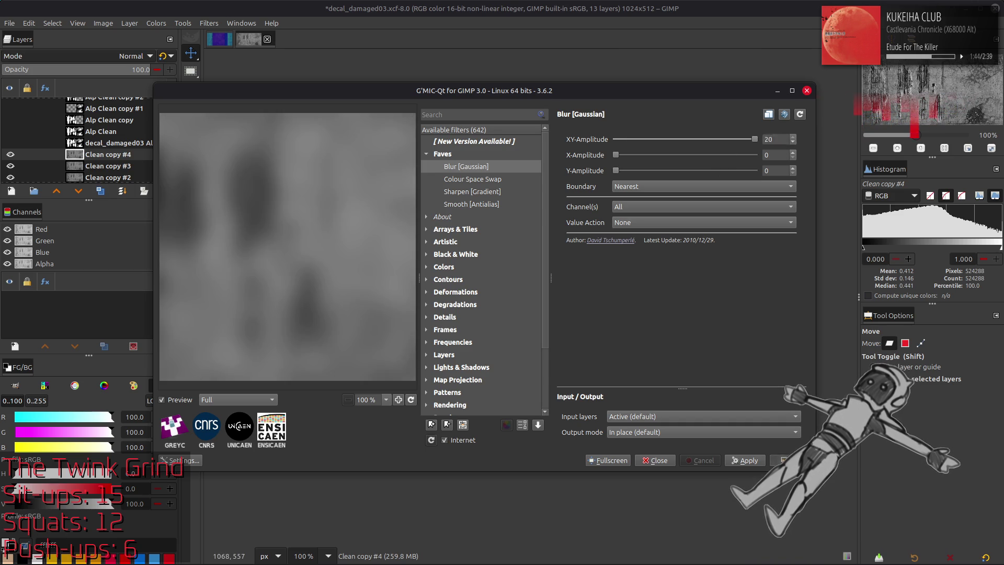
pyautogui.press('Return')
pyautogui.scroll(-1, 105, 150)
pyautogui.click(108, 150)
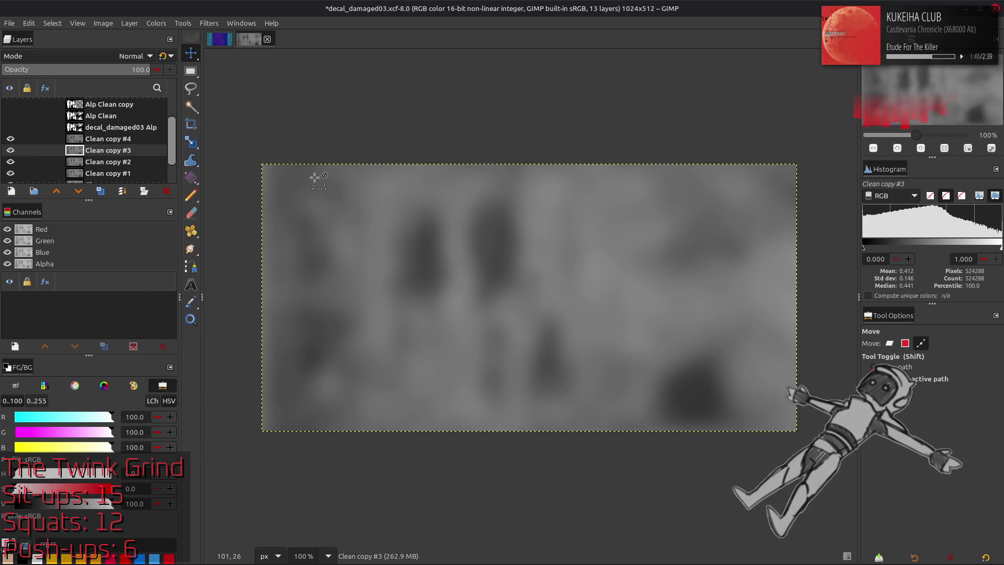
pyautogui.hotkey('ctrl', 'shift', 'f')
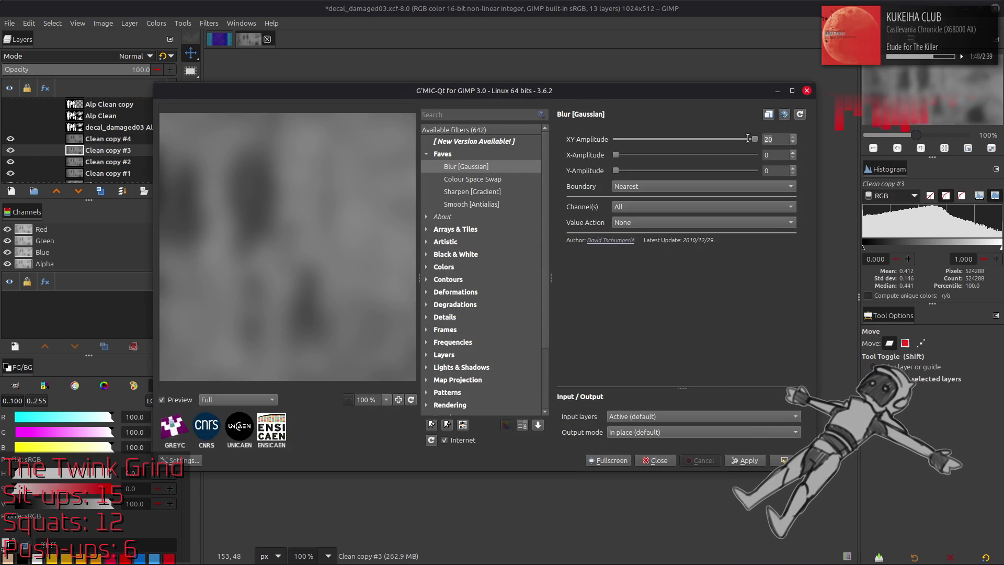
pyautogui.press('Return')
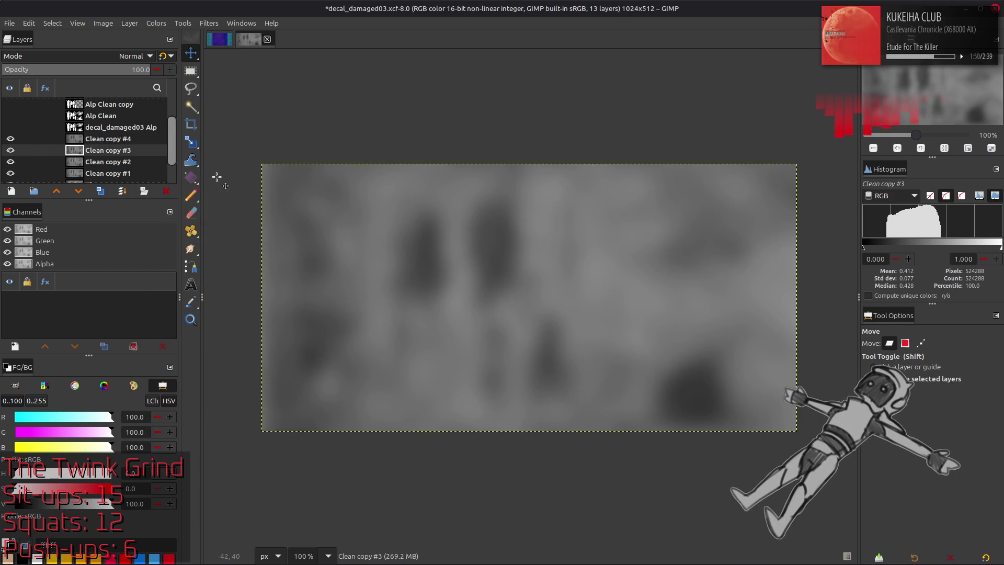
# Step: Blur Clean copy #2 at XY-Amplitude 5 and Clean copy #1 at 2.5
pyautogui.scroll(-1, 74, 117)
pyautogui.click(100, 146)
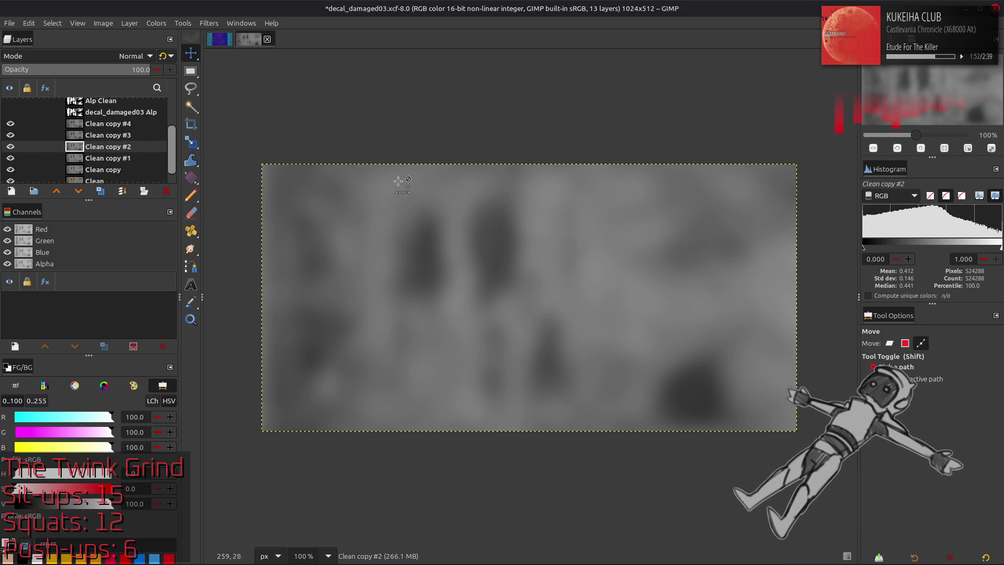
pyautogui.hotkey('ctrl', 'shift', 'f')
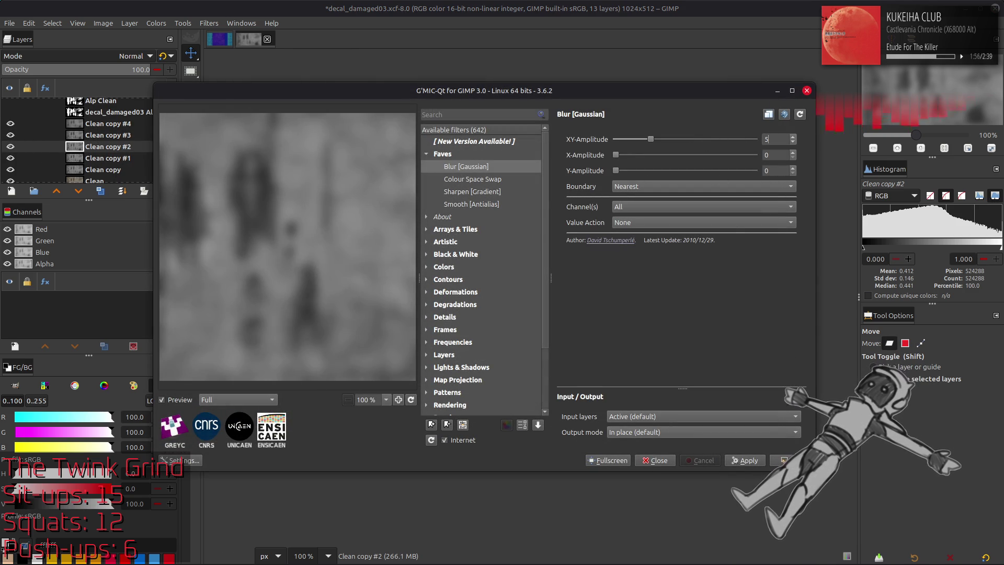
pyautogui.click(787, 461)
pyautogui.click(101, 158)
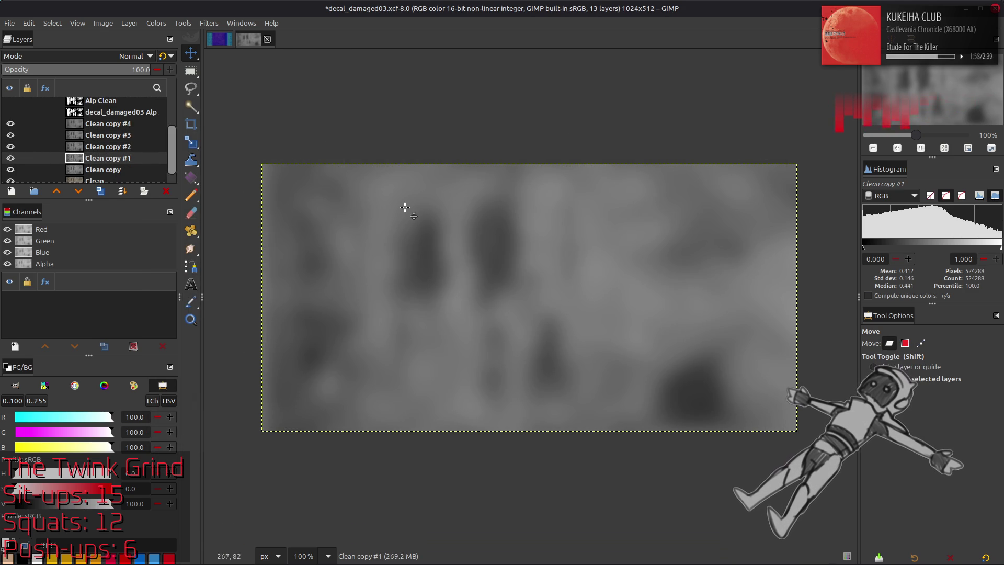
pyautogui.hotkey('ctrl', 'shift', 'f')
pyautogui.doubleClick(768, 139)
pyautogui.write('2.5')
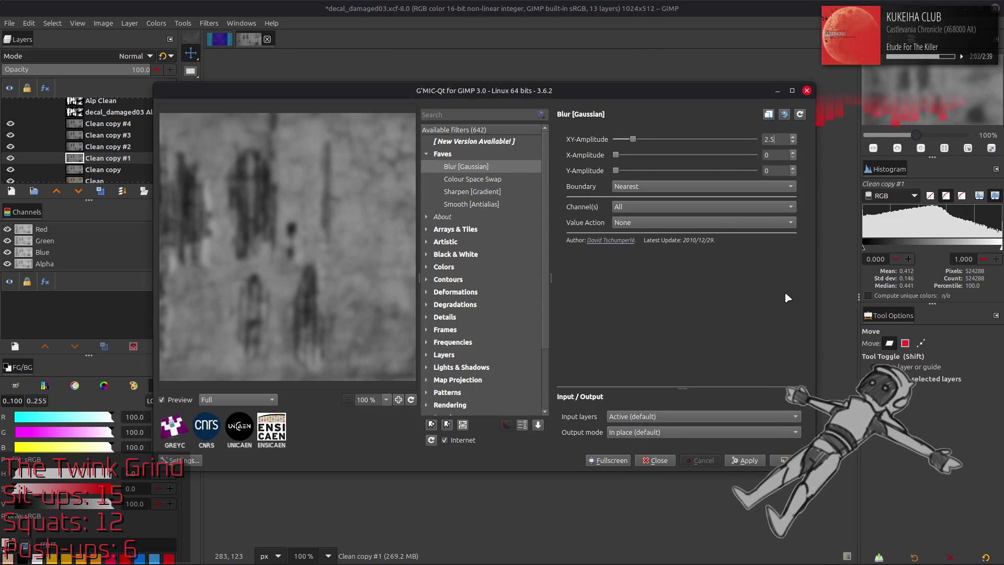
pyautogui.click(788, 460)
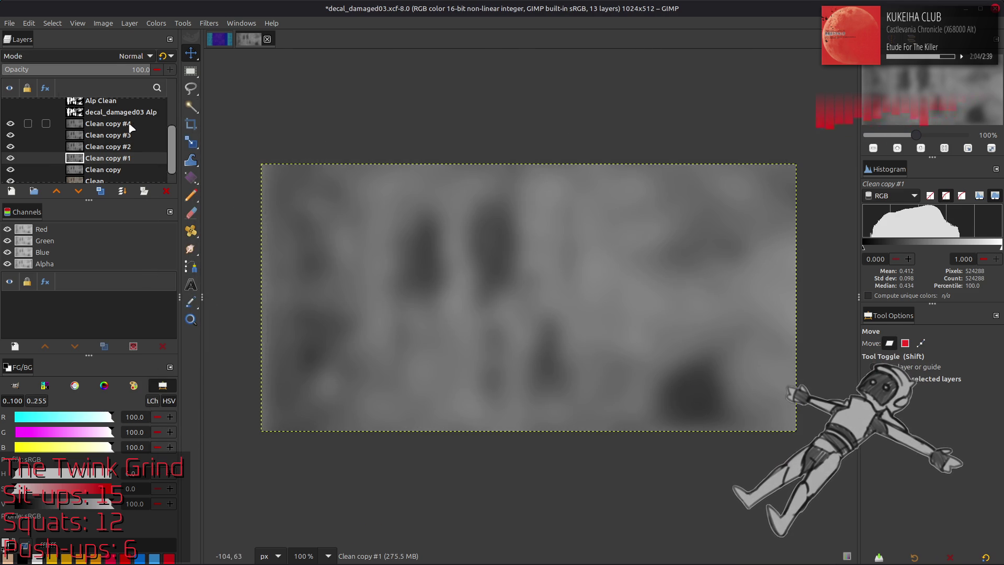
# Step: Set Clean copy #4 and Clean copy #2 to Multiply and merge each down
pyautogui.click(131, 128)
pyautogui.click(135, 56)
pyautogui.click(70, 215)
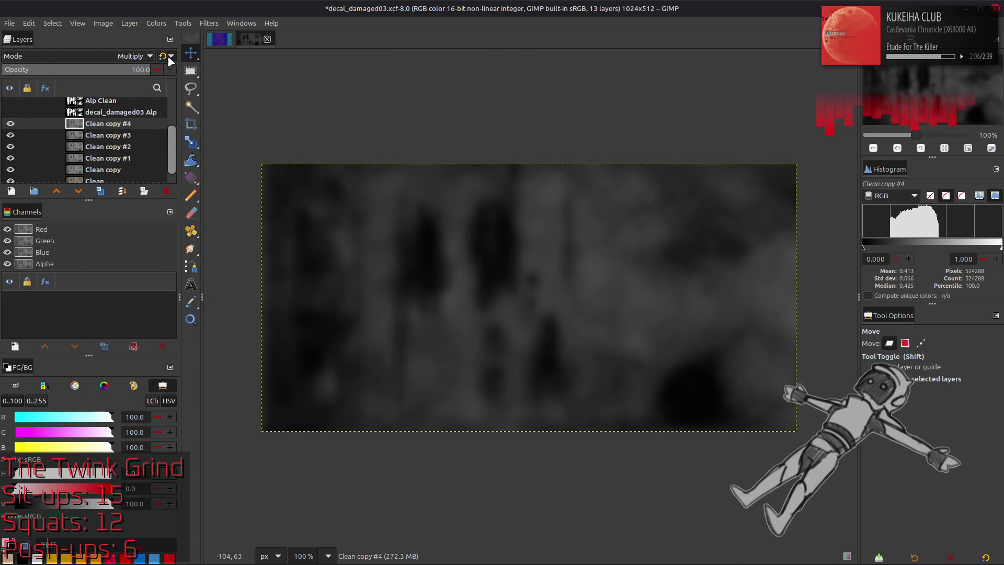
pyautogui.rightClick(99, 124)
pyautogui.click(131, 223)
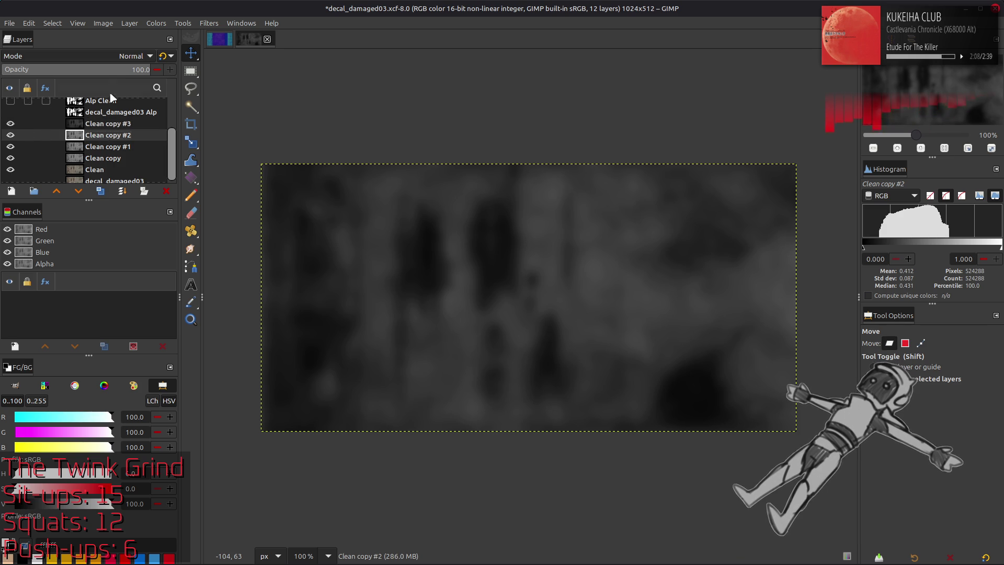
pyautogui.click(111, 58)
pyautogui.click(75, 240)
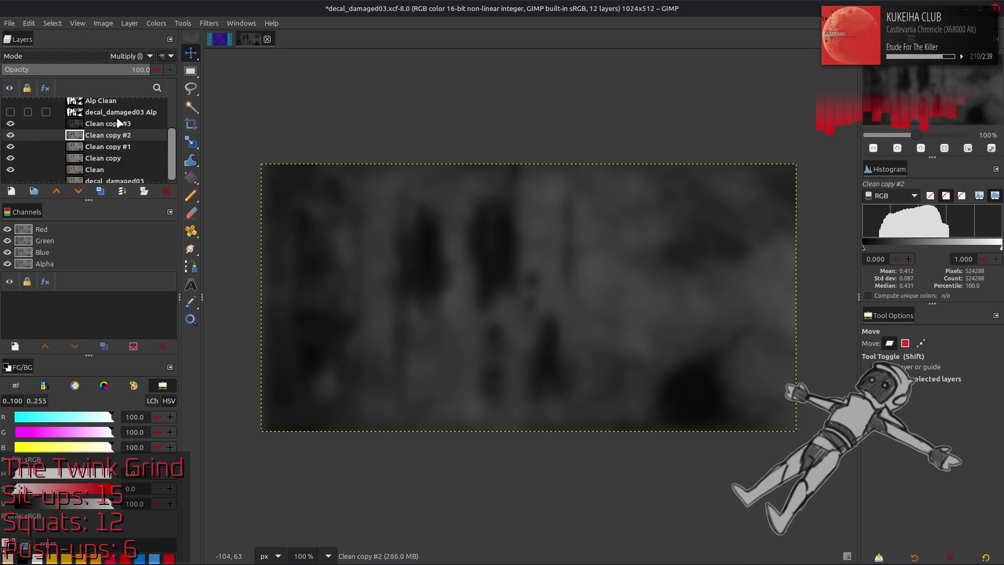
pyautogui.rightClick(128, 135)
pyautogui.click(157, 235)
# Step: Brighten Clean copy #3 with Levels gamma 2, set it to Multiply, and merge it into Clean copy #1
pyautogui.click(105, 133)
pyautogui.click(156, 23)
pyautogui.click(157, 131)
pyautogui.tripleClick(164, 359)
pyautogui.write('2')
pyautogui.click(270, 497)
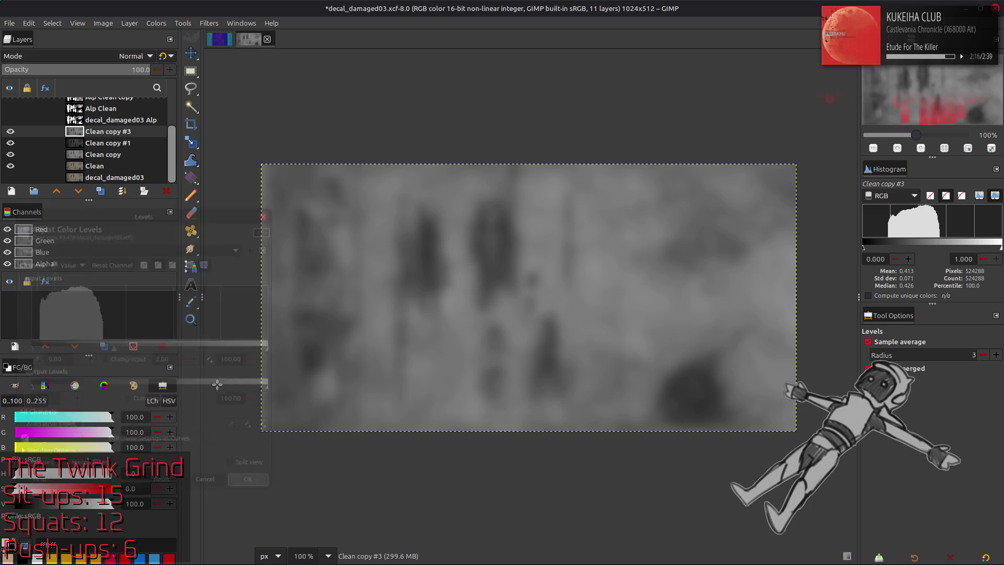
pyautogui.click(96, 57)
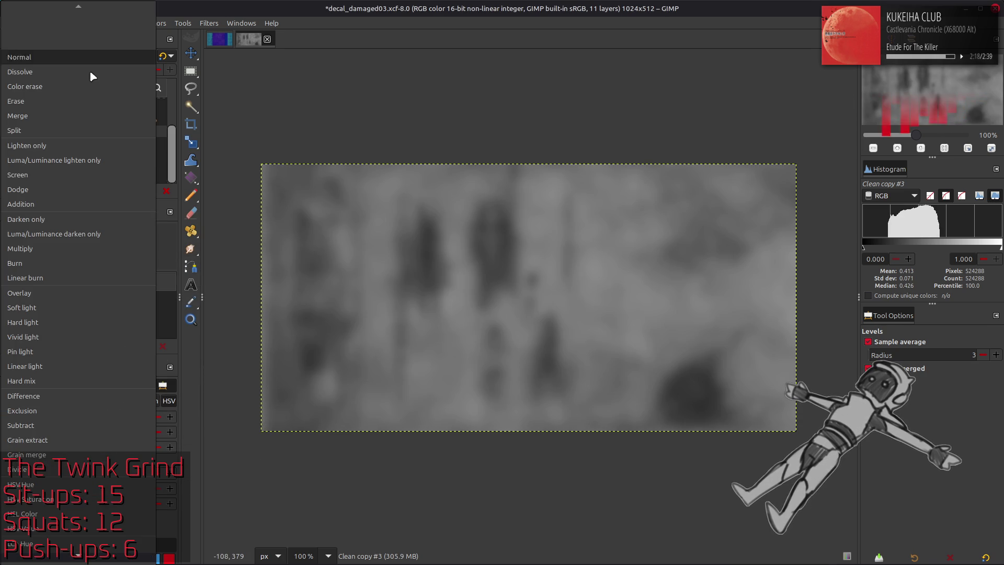
pyautogui.click(61, 260)
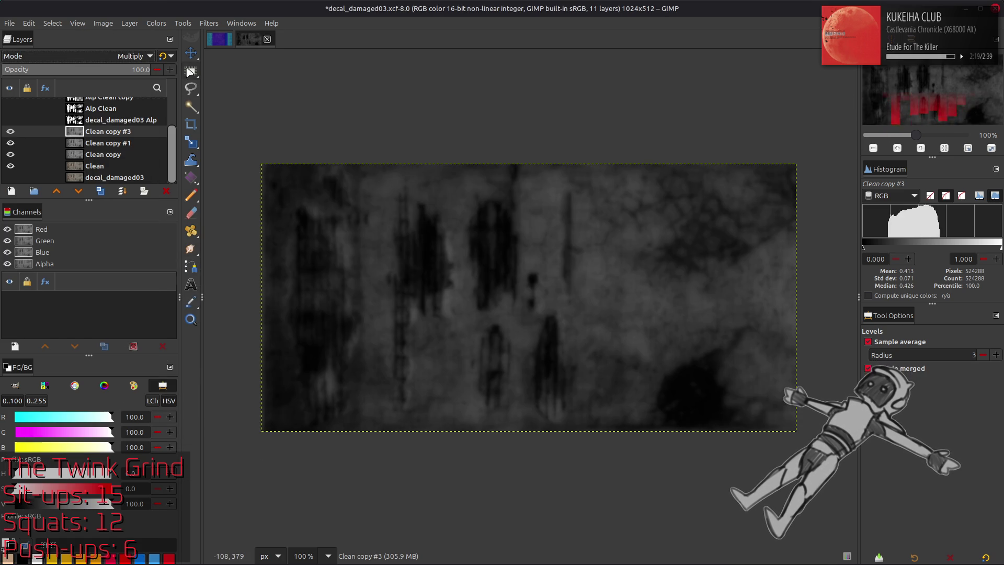
pyautogui.rightClick(99, 133)
pyautogui.click(120, 251)
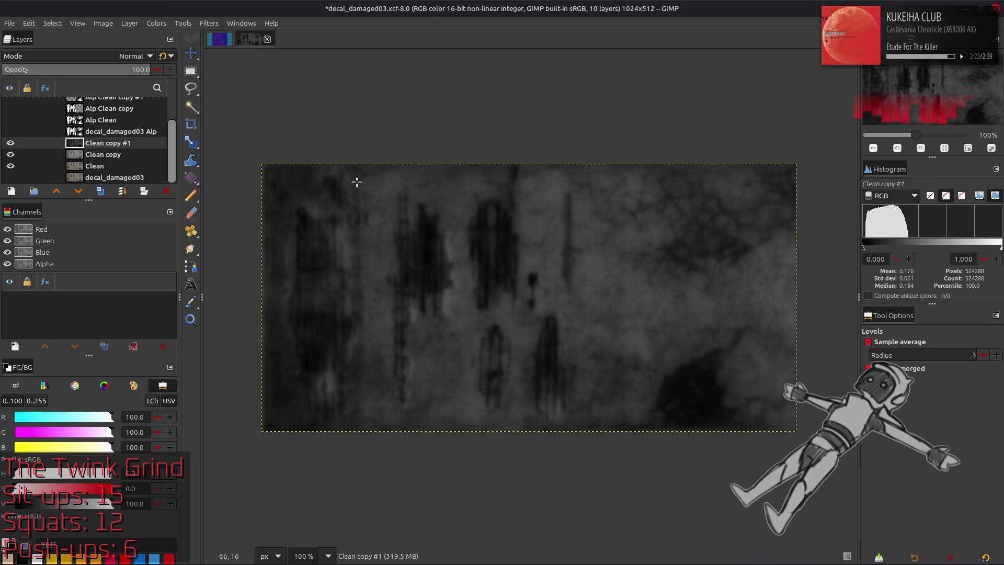
# Step: Reapply the Levels brightening to Clean copy #1, set it to Multiply, and merge it into Clean copy
pyautogui.hotkey('ctrl', 'f')
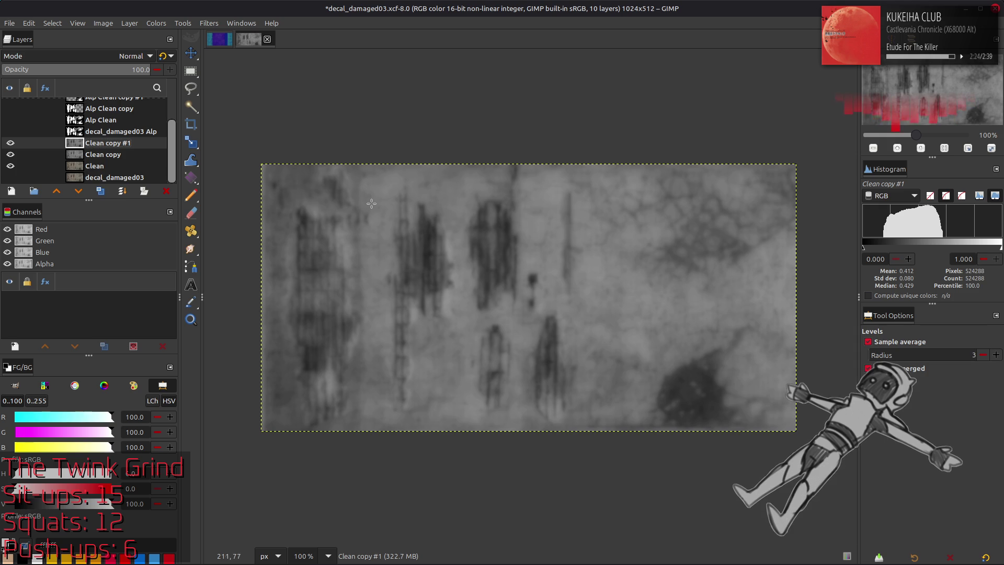
pyautogui.press('m')
pyautogui.click(10, 143)
pyautogui.click(10, 143)
pyautogui.click(11, 143)
pyautogui.click(10, 142)
pyautogui.click(96, 56)
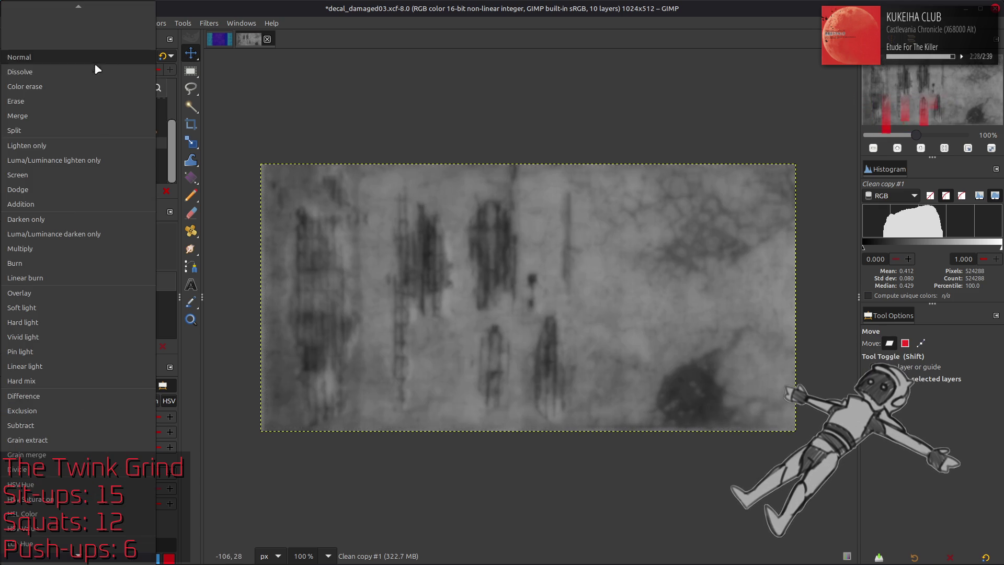
pyautogui.click(62, 249)
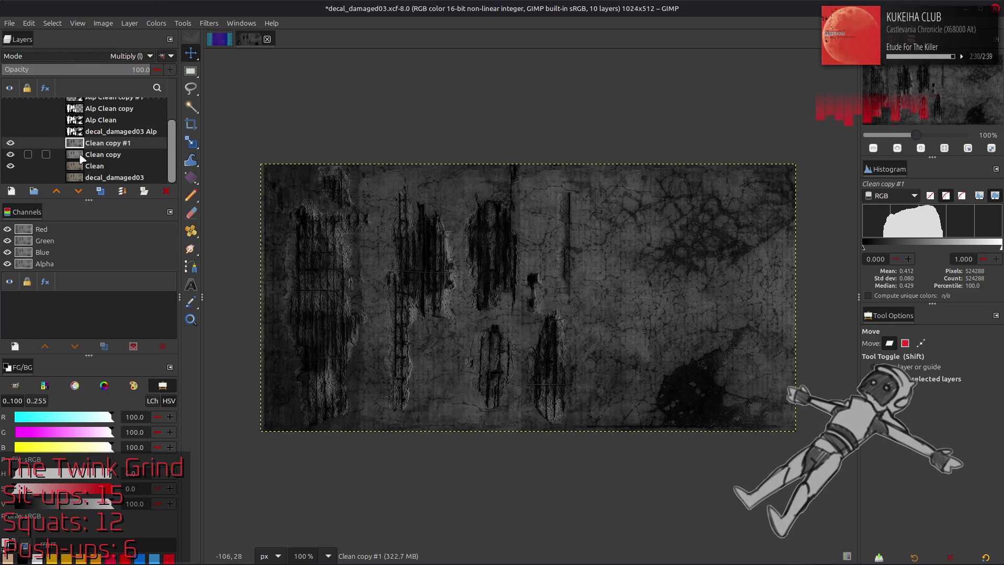
pyautogui.press('Delete')
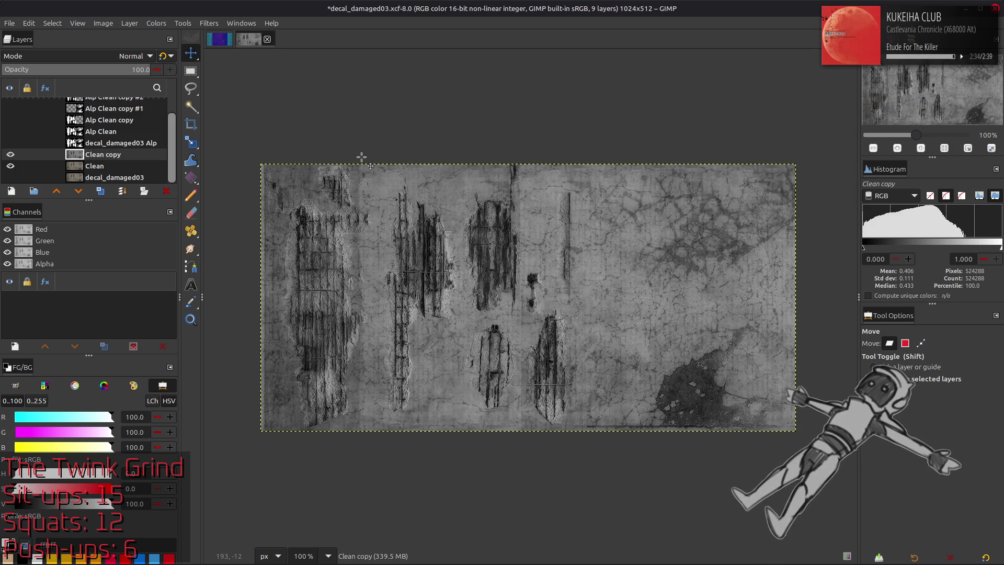
# Step: Stretch the contrast of Clean copy with non-linear components enabled
pyautogui.click(156, 23)
pyautogui.moveTo(218, 205)
pyautogui.click(252, 230)
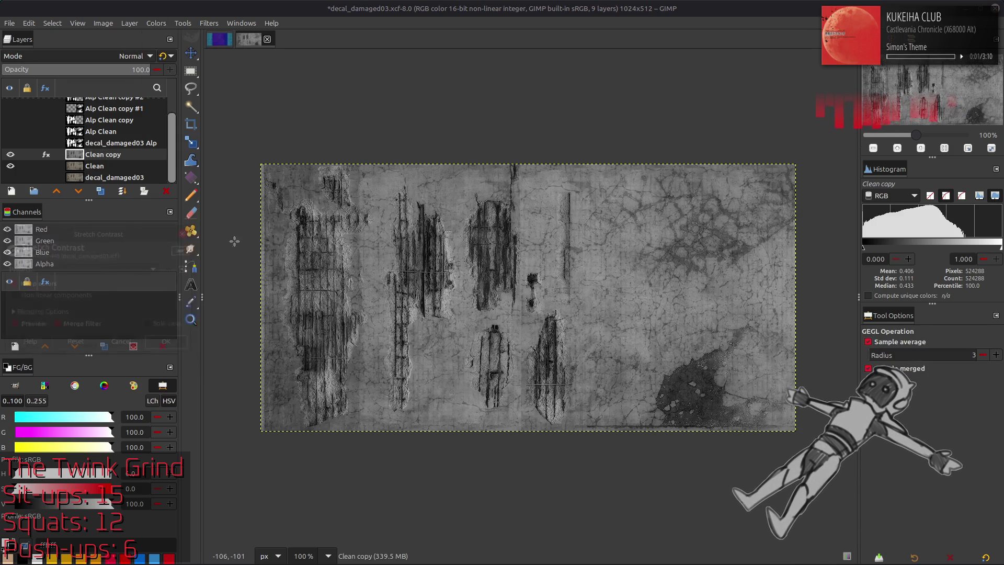
pyautogui.click(52, 295)
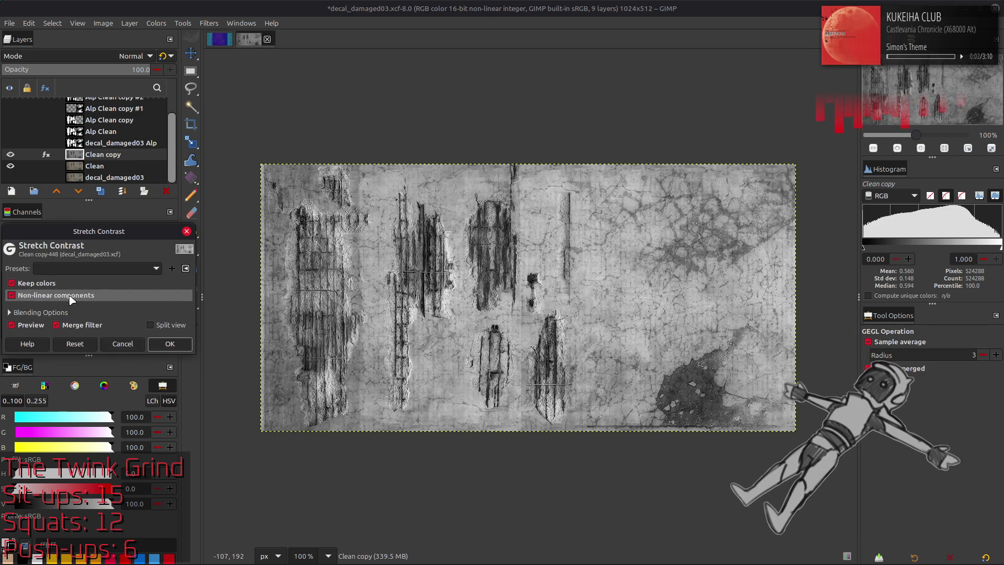
pyautogui.click(170, 345)
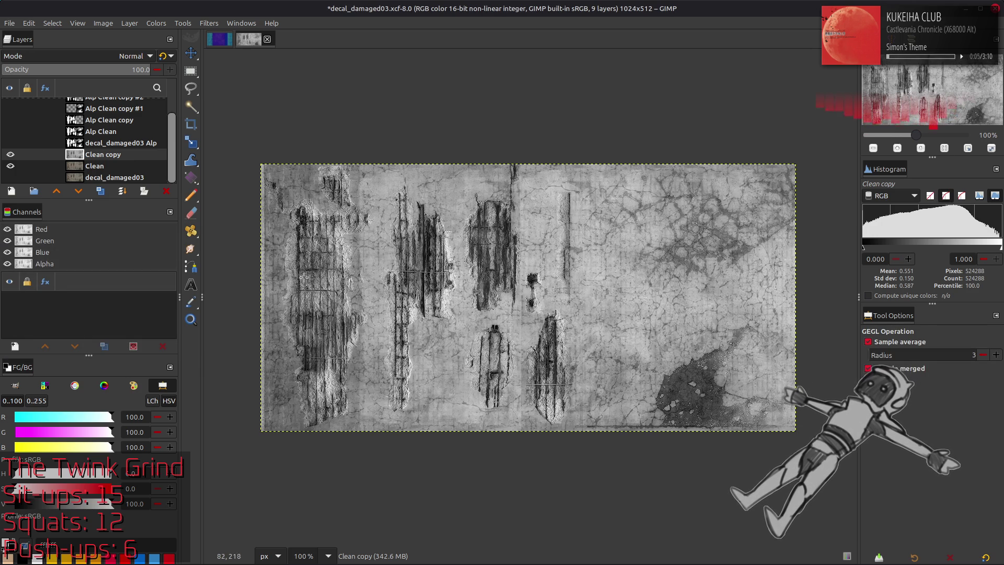
# Step: Apply a G'MIC Gaussian blur of XY-Amplitude 0.5 and copy the layer to the clipboard
pyautogui.click(191, 53)
pyautogui.click(208, 23)
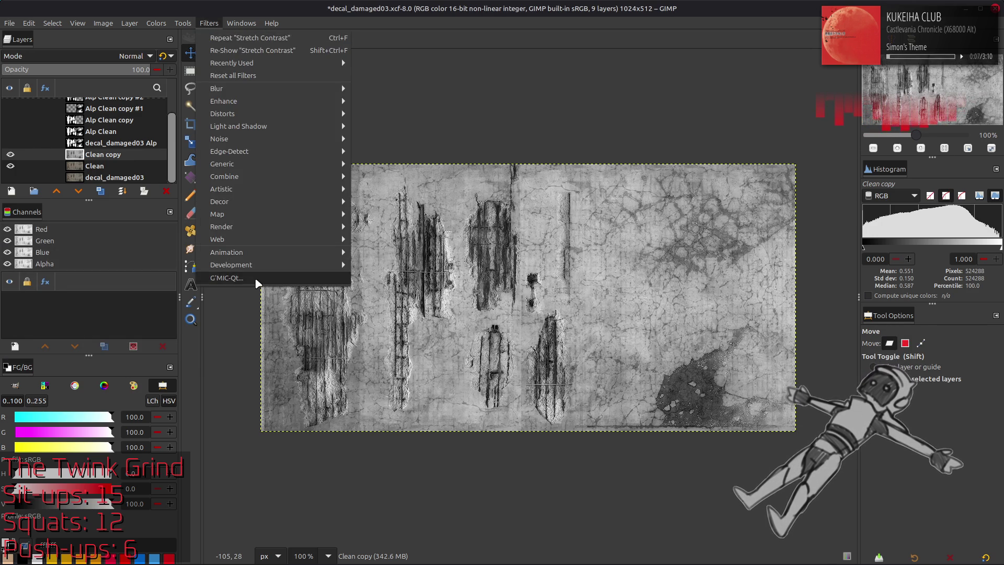
pyautogui.click(257, 283)
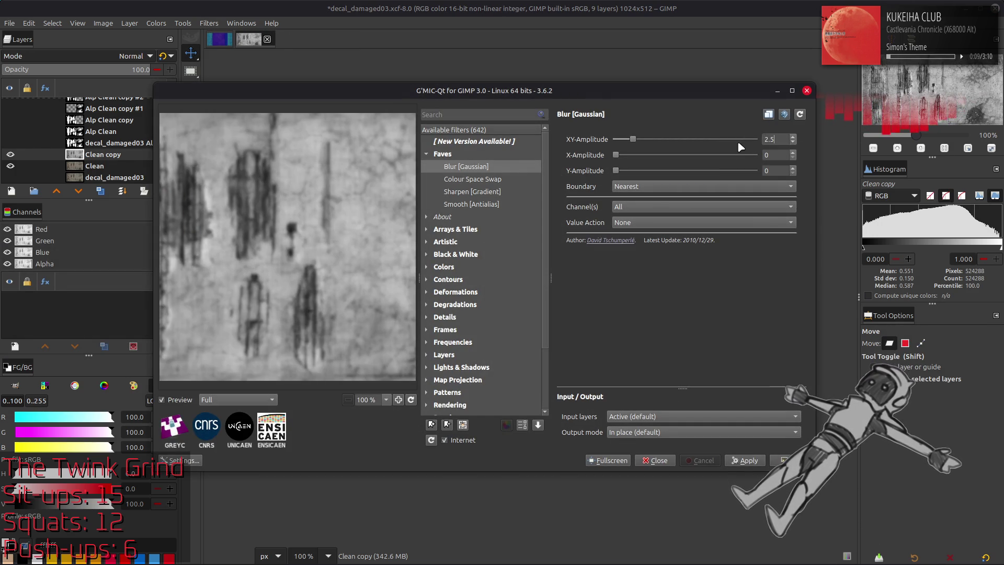
pyautogui.scroll(-4, 726, 140)
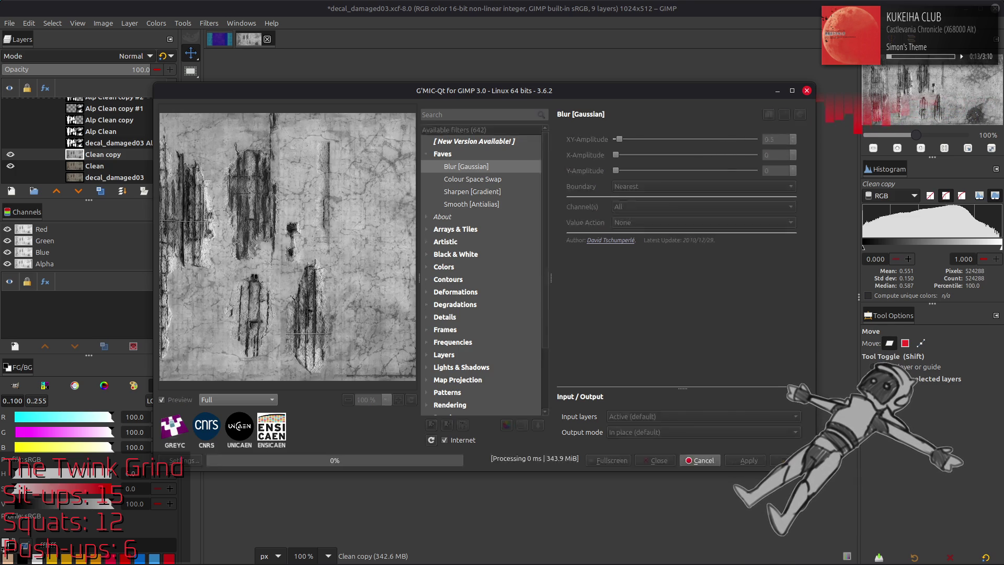
pyautogui.click(790, 461)
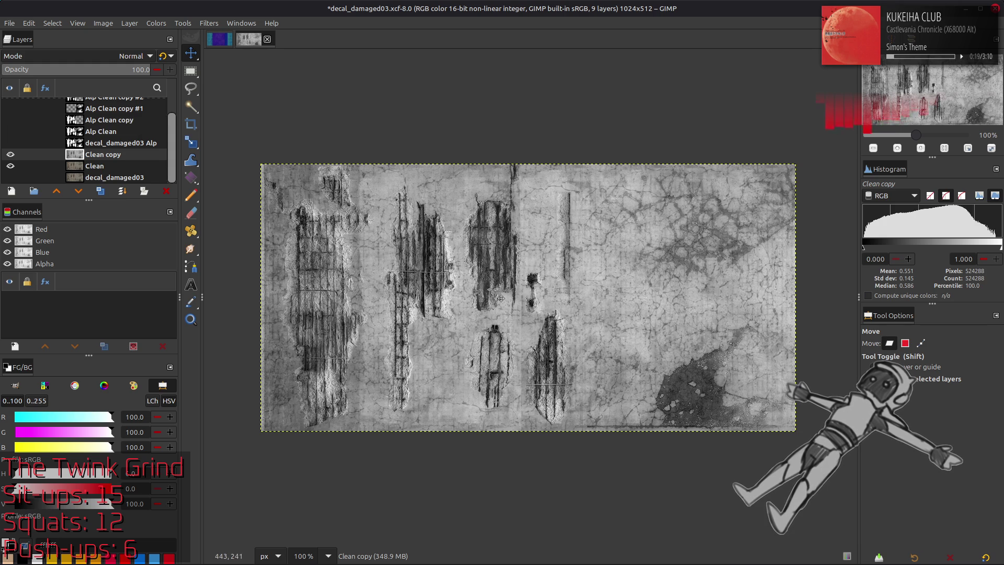
pyautogui.hotkey('ctrl', 'c')
# Step: Bring the chaiNNer window to the front from the taskbar
pyautogui.moveTo(477, 561)
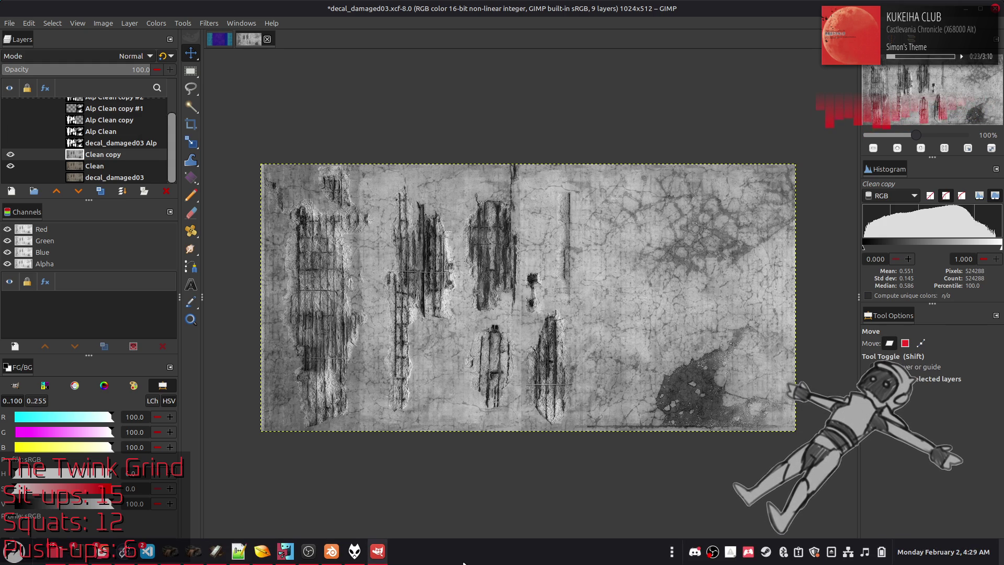
pyautogui.moveTo(159, 552)
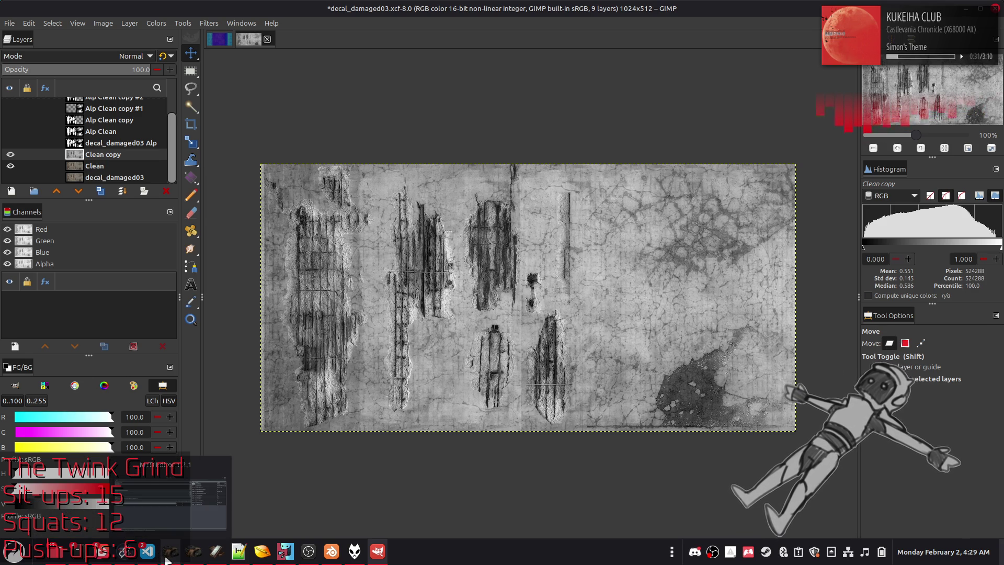
pyautogui.click(155, 557)
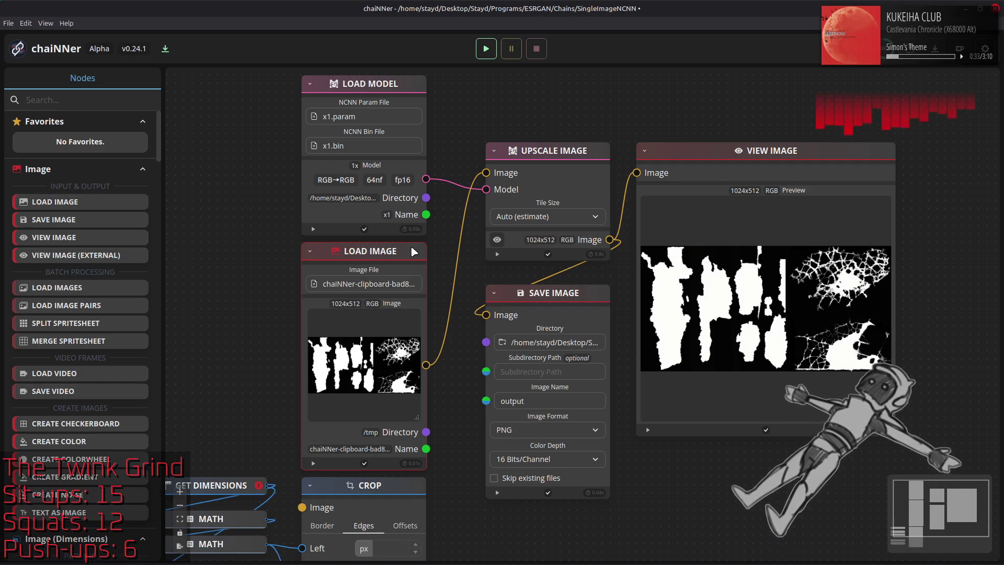
# Step: Paste the copied texture as a Load Image node and wire it into Upscale Image
pyautogui.hotkey('ctrl', 'v')
pyautogui.moveTo(605, 308)
pyautogui.mouseDown()
pyautogui.moveTo(388, 241)
pyautogui.moveTo(402, 256)
pyautogui.mouseUp()
pyautogui.moveTo(426, 364); pyautogui.dragTo(487, 173)
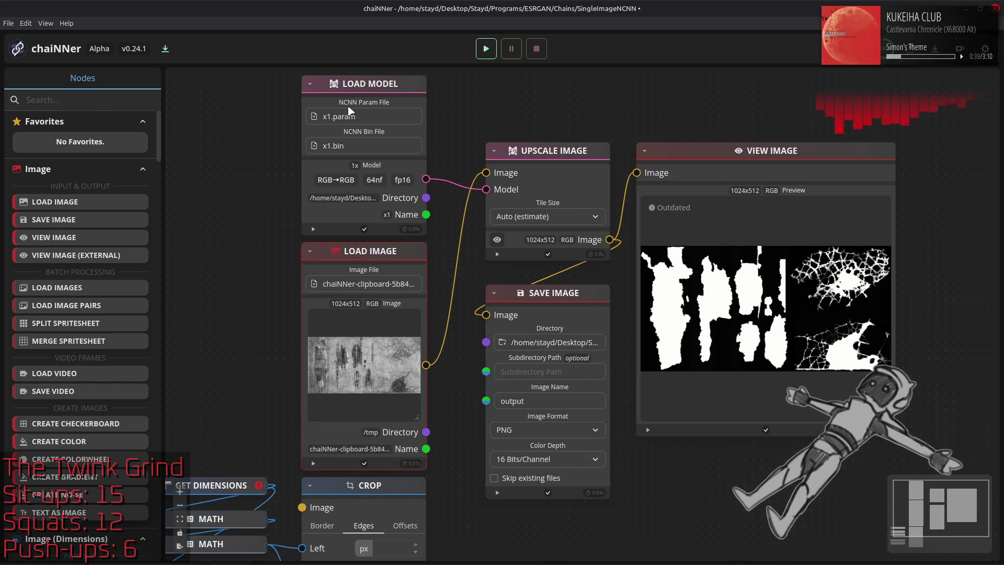
# Step: Load the 1x NormalMapGenerator x1.param model and run the chain
pyautogui.click(366, 116)
pyautogui.moveTo(170, 514)
pyautogui.click(385, 29)
pyautogui.scroll(-5, 314, 251)
pyautogui.doubleClick(251, 236)
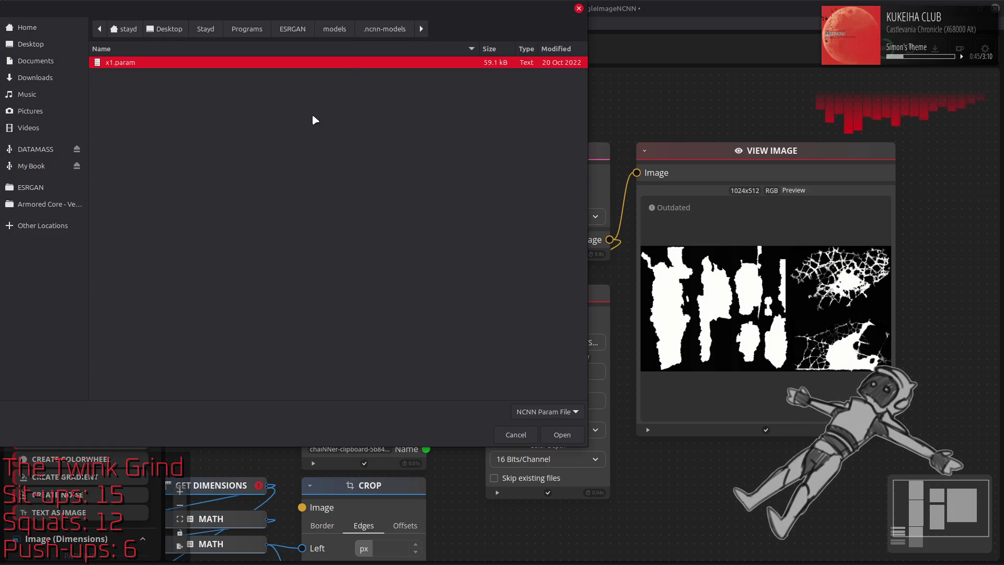
pyautogui.press('Return')
pyautogui.click(485, 48)
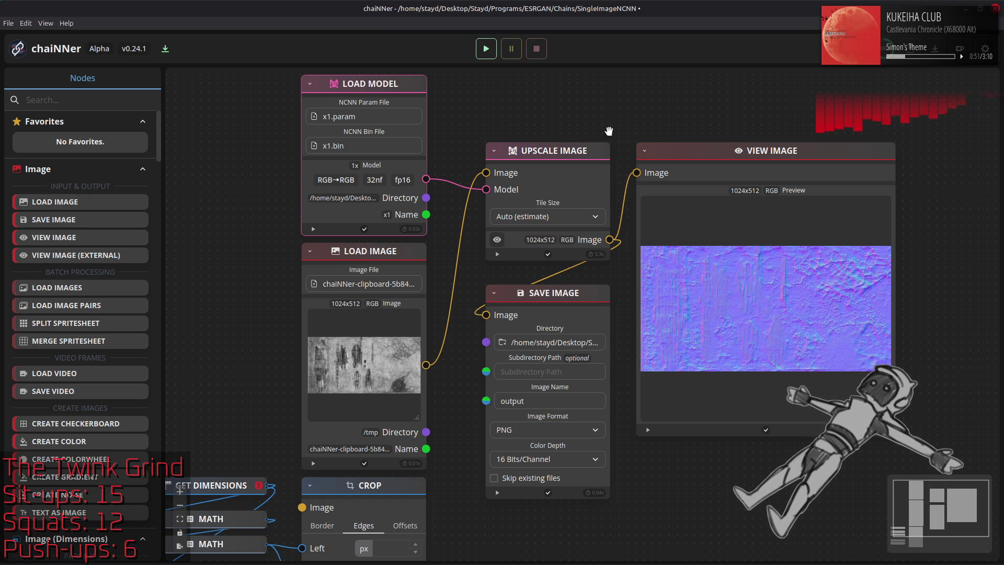
# Step: Drag output.png from the output folder into GIMP as a layer and zoom to 200%
pyautogui.hotkey('alt', 'Tab')
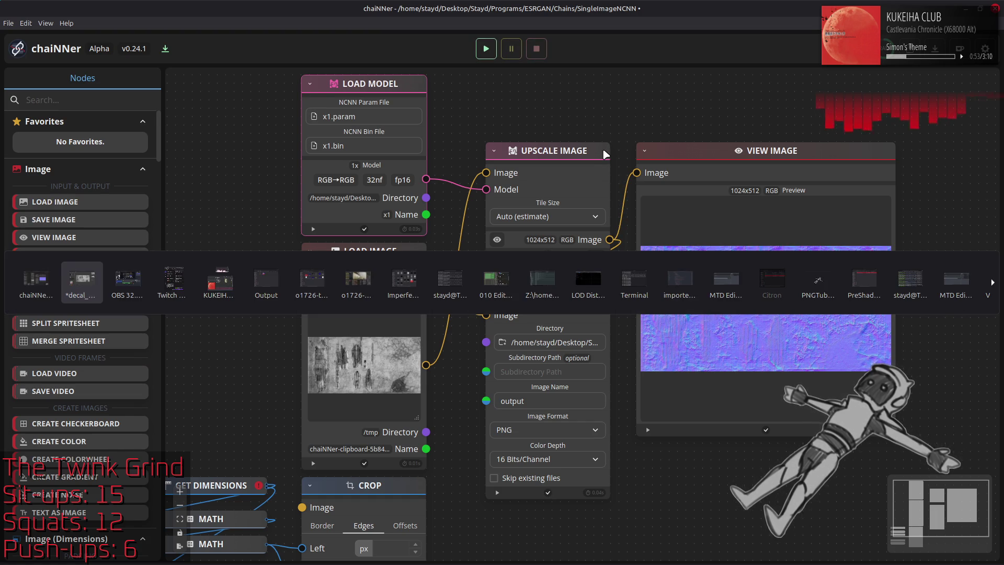
pyautogui.hotkey('alt', 'Tab')
pyautogui.click(306, 282)
pyautogui.moveTo(276, 172)
pyautogui.mouseDown()
pyautogui.moveTo(628, 247)
pyautogui.moveTo(660, 240)
pyautogui.mouseUp()
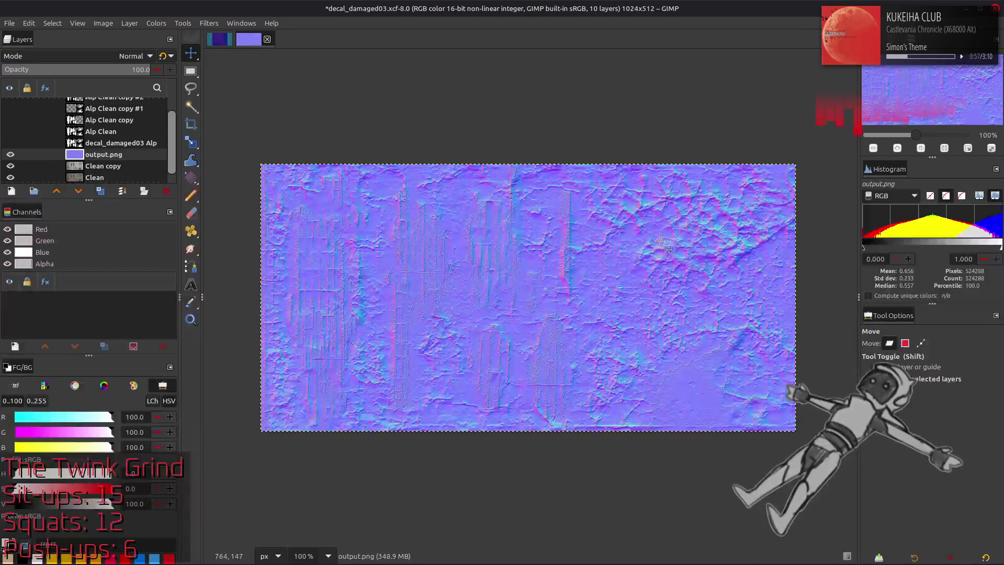
pyautogui.press('q')
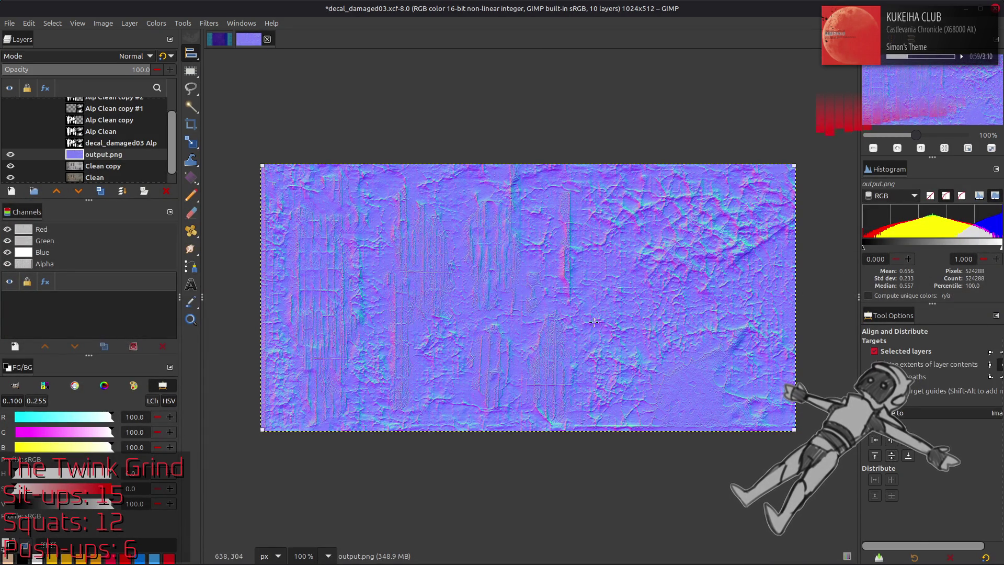
pyautogui.press('m')
pyautogui.press('2')
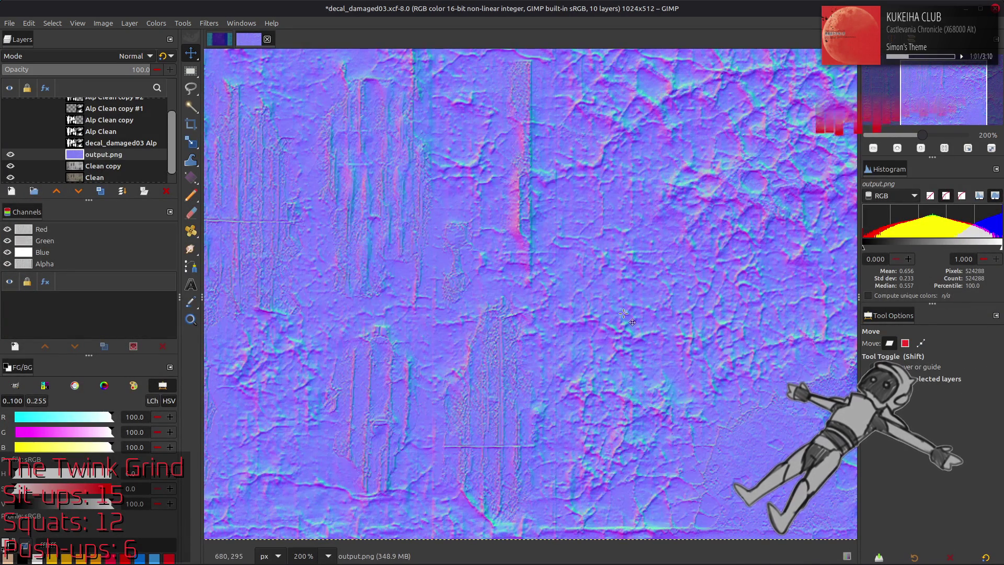
# Step: In Levels, drop the Blue channel's output high value to 0 on output.png
pyautogui.click(155, 23)
pyautogui.click(180, 137)
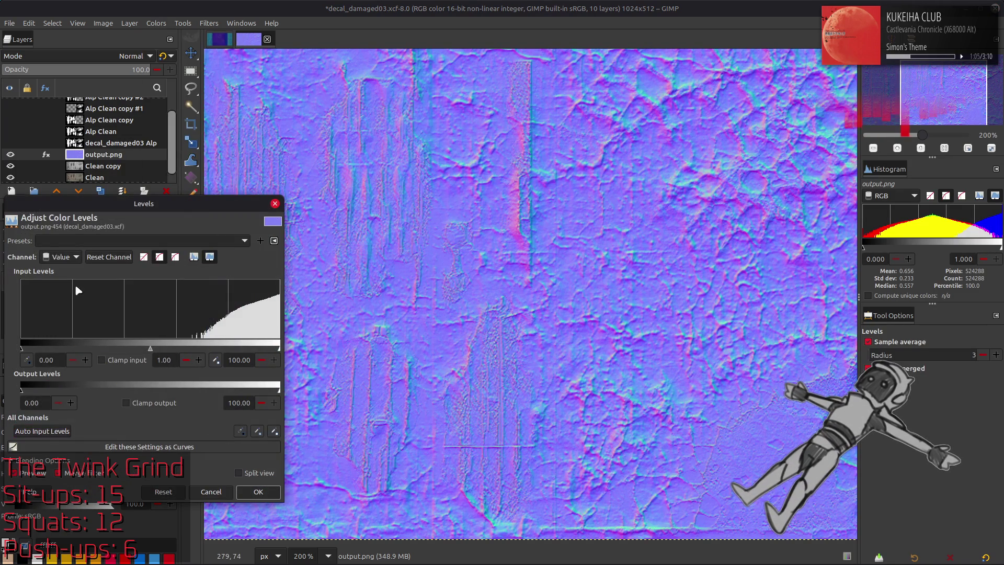
pyautogui.scroll(-3, 59, 256)
pyautogui.moveTo(278, 389); pyautogui.dragTo(24, 393)
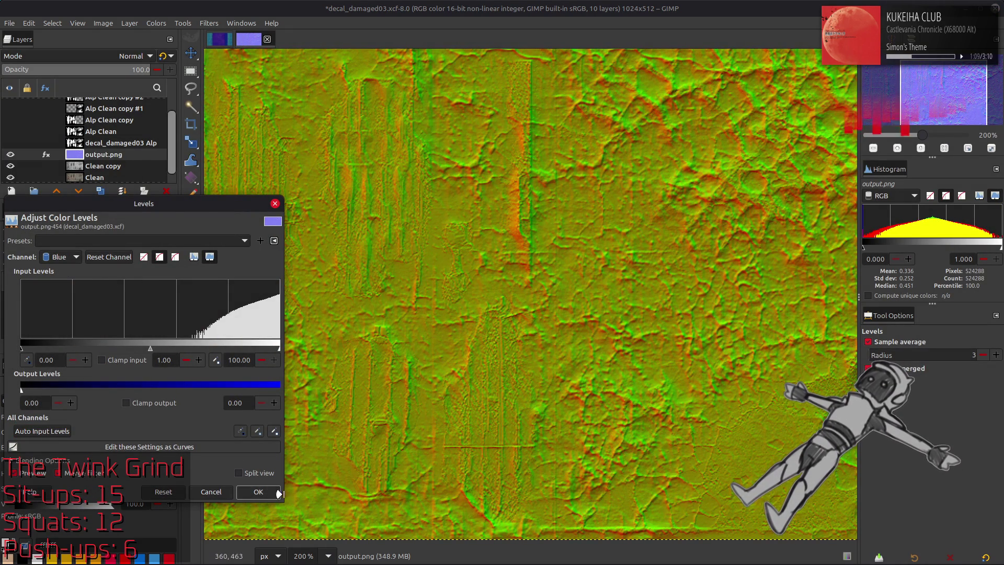
pyautogui.click(264, 492)
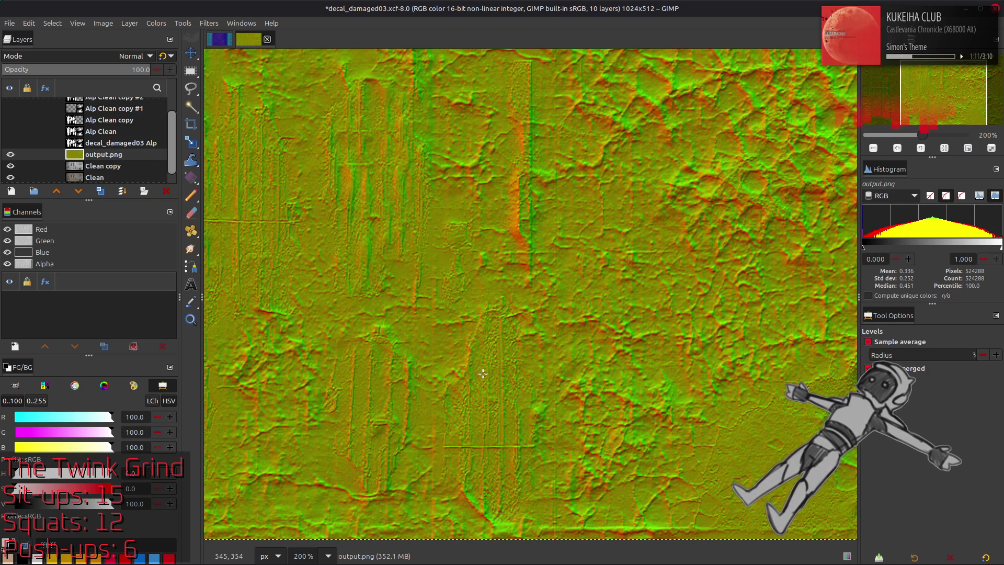
# Step: Test-invert output.png's colours, undo the inversion, then delete the output.png layer
pyautogui.press('m')
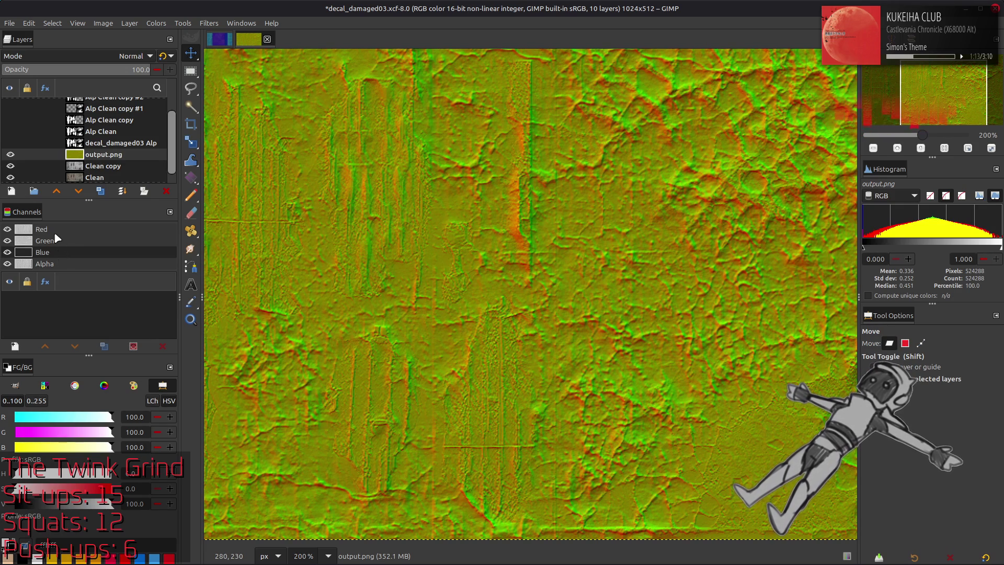
pyautogui.click(156, 23)
pyautogui.click(173, 164)
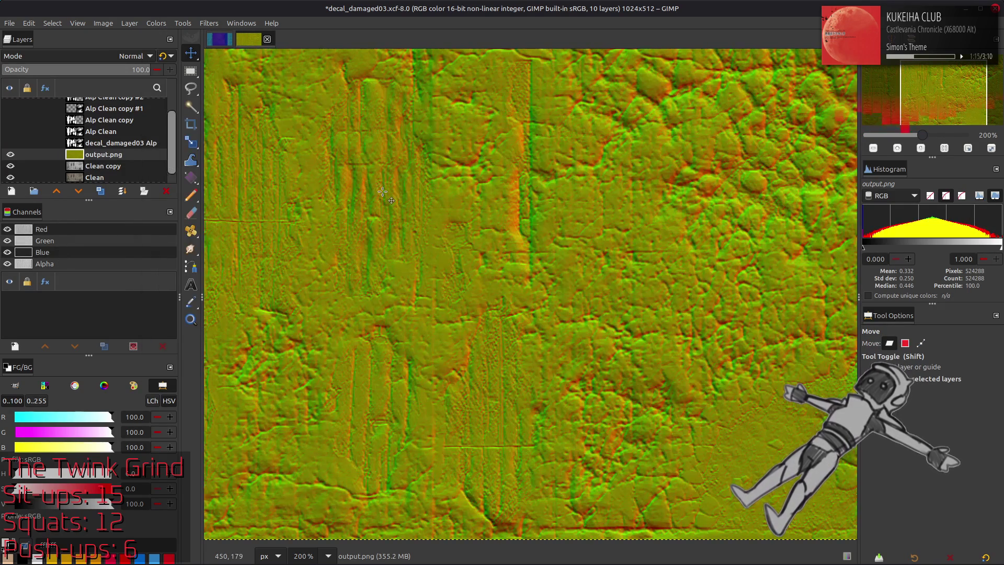
pyautogui.hscroll(-5, 405, 191)
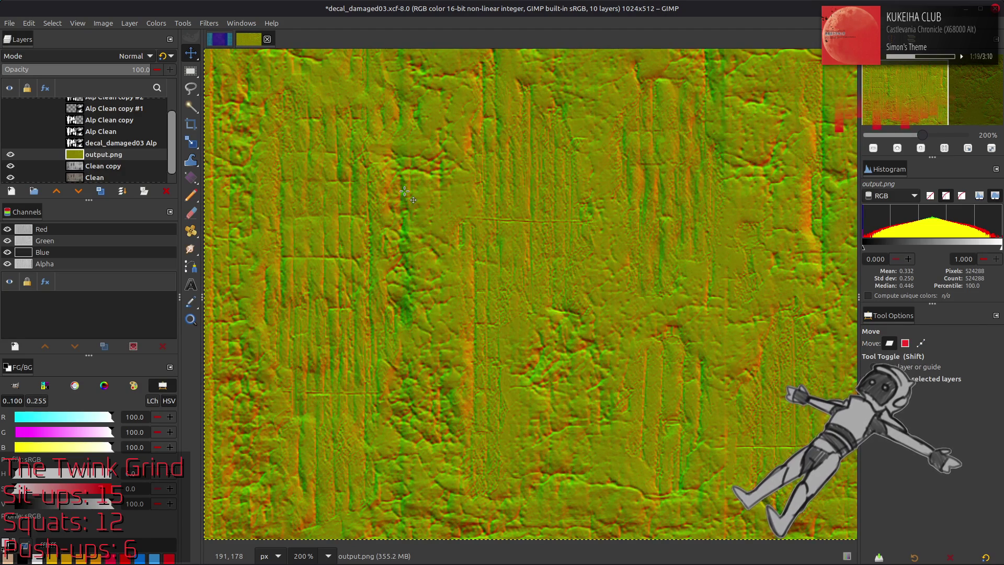
pyautogui.hscroll(8, 405, 191)
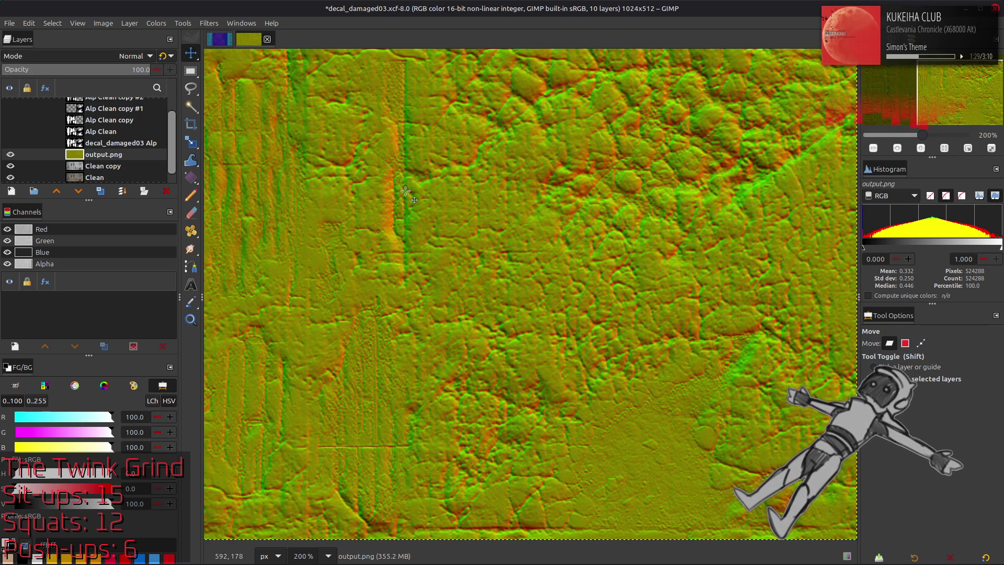
pyautogui.hotkey('ctrl', 'z')
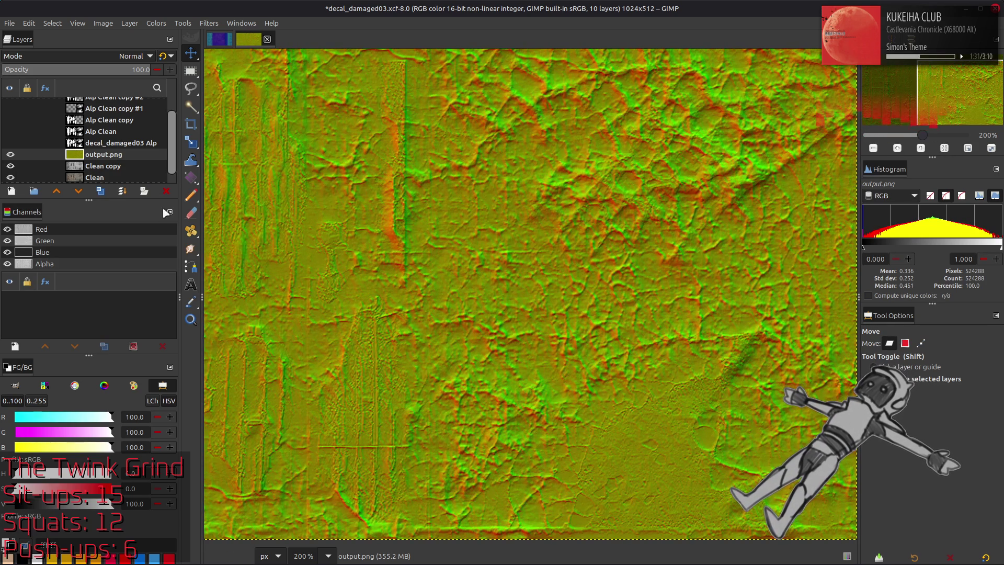
pyautogui.click(166, 192)
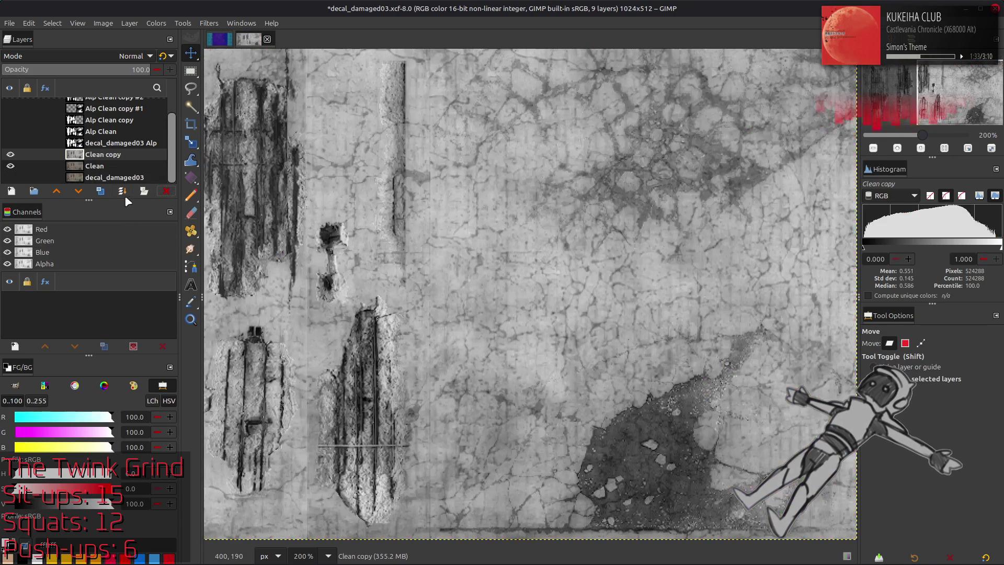
# Step: Turn Alp Clean copy #2's alpha into a selection, then hide that layer again
pyautogui.scroll(2, 104, 152)
pyautogui.click(104, 116)
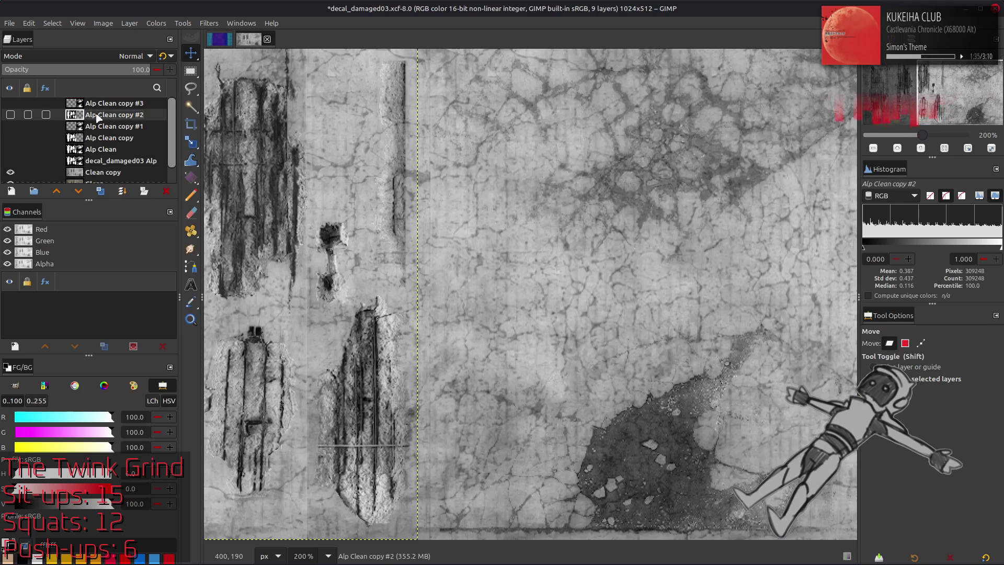
pyautogui.click(10, 115)
pyautogui.click(129, 23)
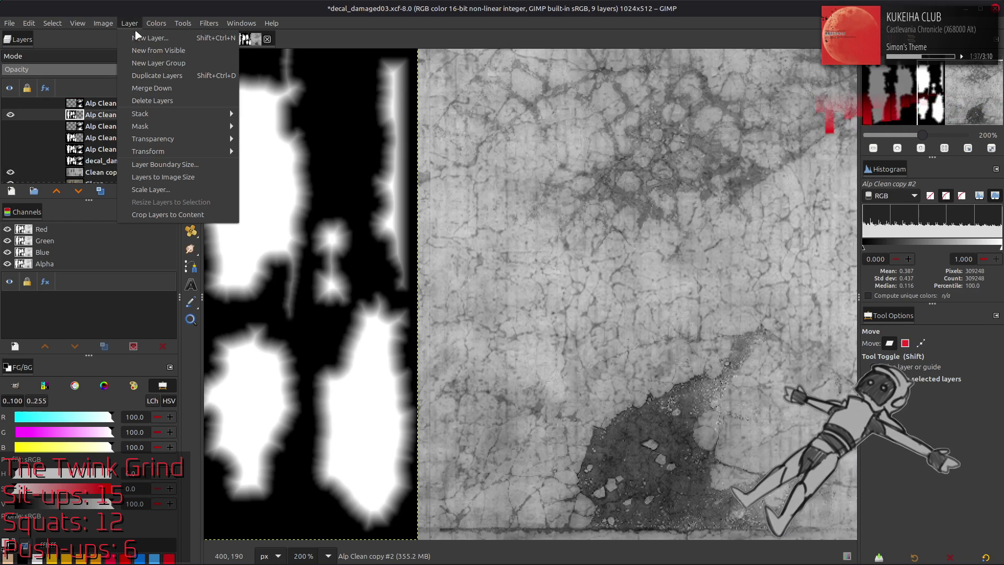
pyautogui.click(264, 206)
pyautogui.click(10, 114)
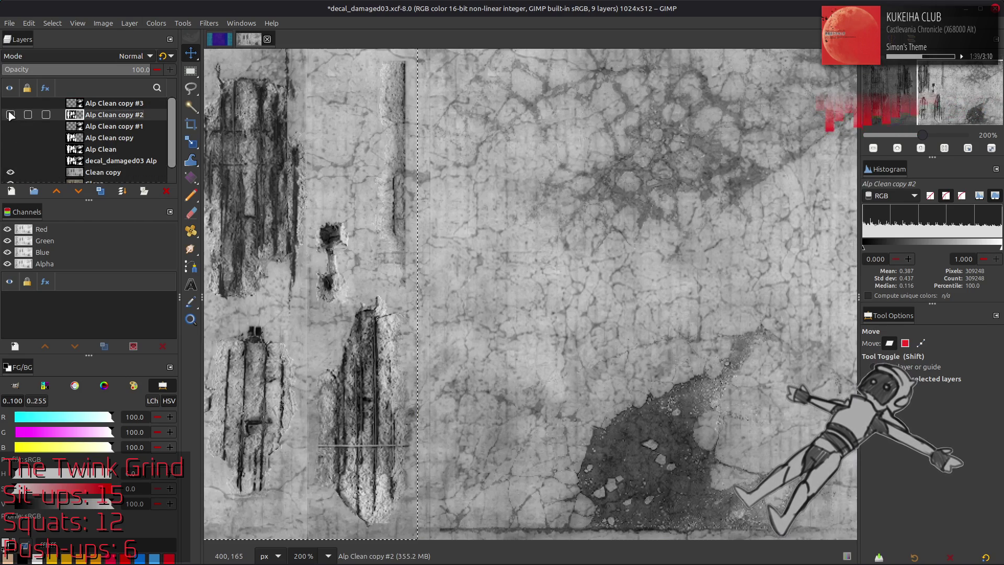
# Step: Invert Clean copy inside the selection, clear the selection, and copy the layer
pyautogui.click(102, 172)
pyautogui.click(156, 23)
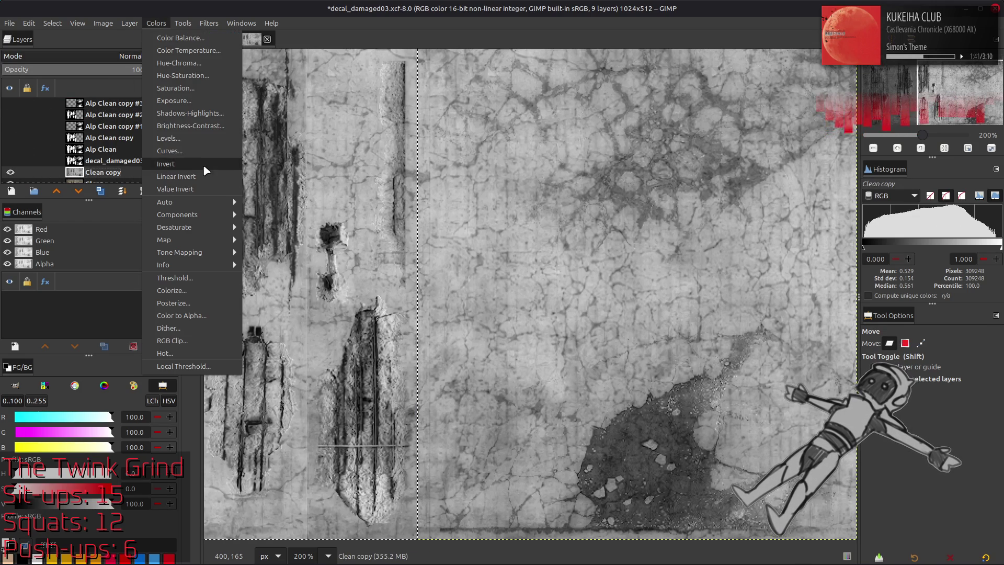
pyautogui.click(205, 167)
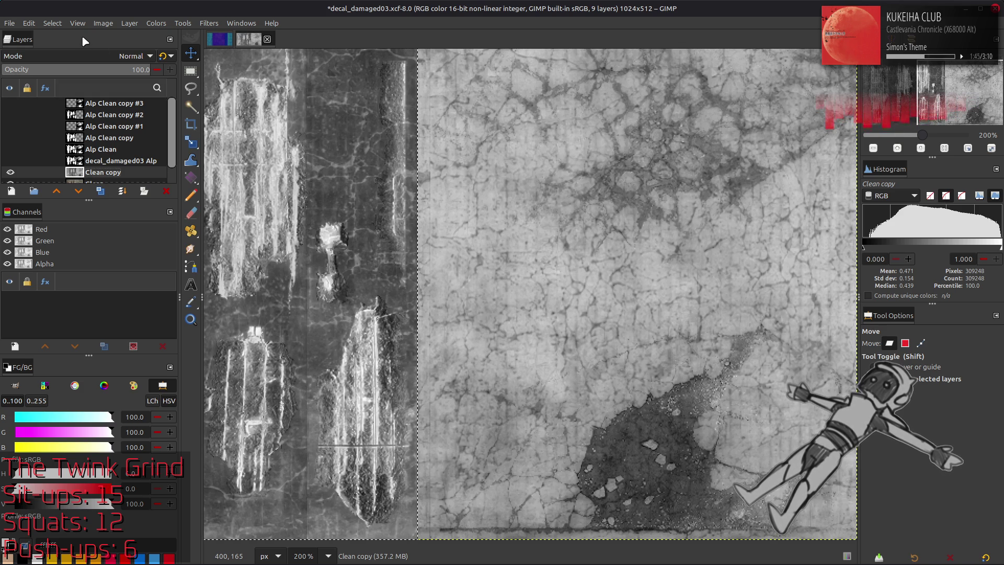
pyautogui.click(53, 23)
pyautogui.click(66, 53)
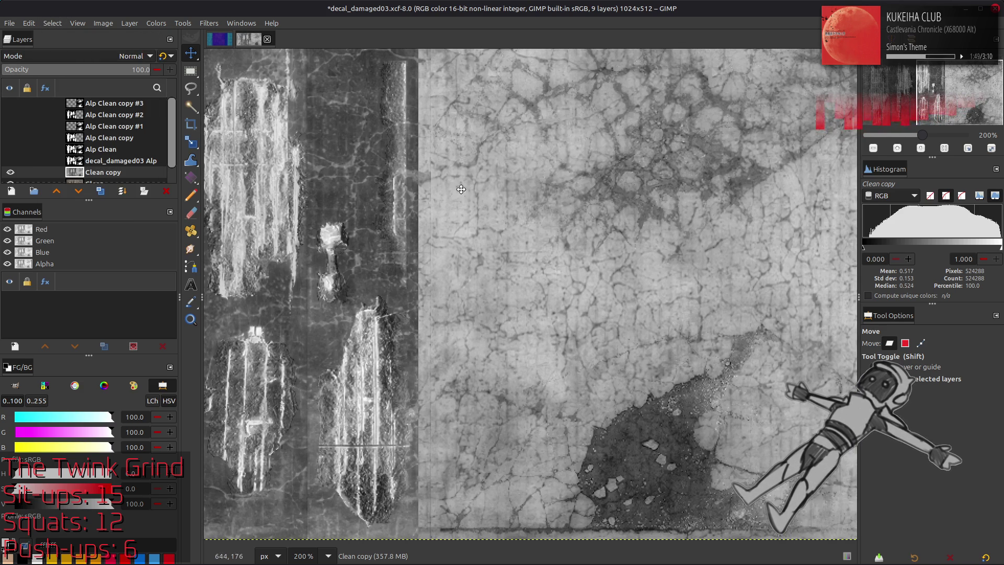
pyautogui.hotkey('ctrl', 'c')
# Step: Replace the old Load Image node with the pasted inverted texture, wire it to Upscale Image, and run
pyautogui.hotkey('alt', 'Tab')
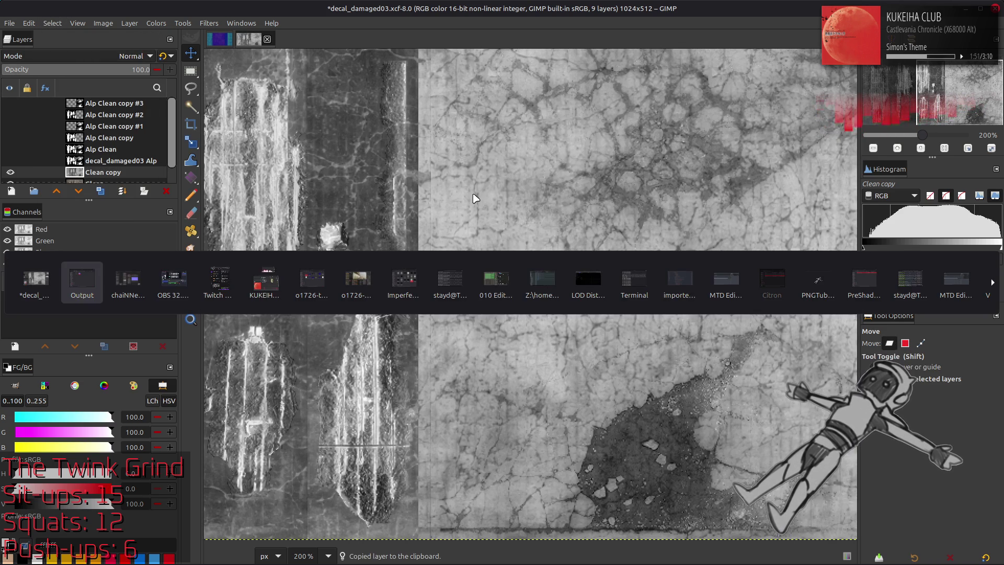
pyautogui.hotkey('alt', 'Tab')
pyautogui.click(413, 260)
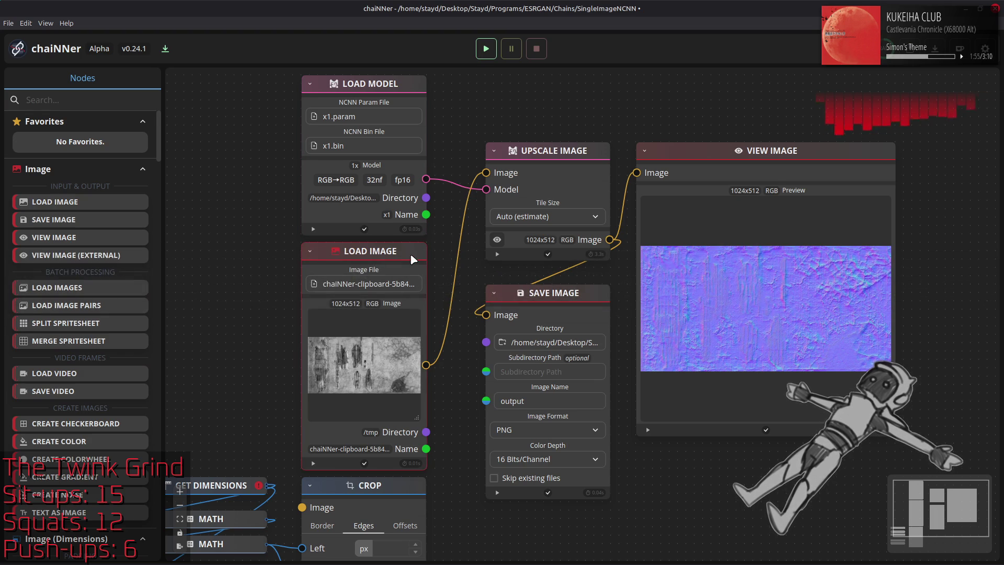
pyautogui.press('Delete')
pyautogui.hotkey('ctrl', 'v')
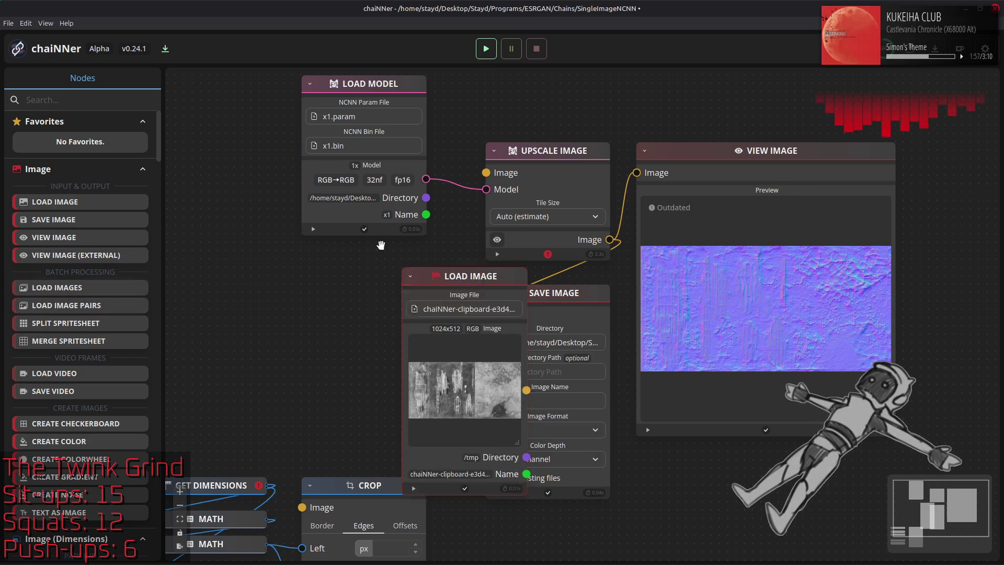
pyautogui.moveTo(419, 276); pyautogui.dragTo(318, 251)
pyautogui.moveTo(426, 364)
pyautogui.mouseDown()
pyautogui.moveTo(476, 168)
pyautogui.moveTo(486, 173)
pyautogui.mouseUp()
pyautogui.click(486, 49)
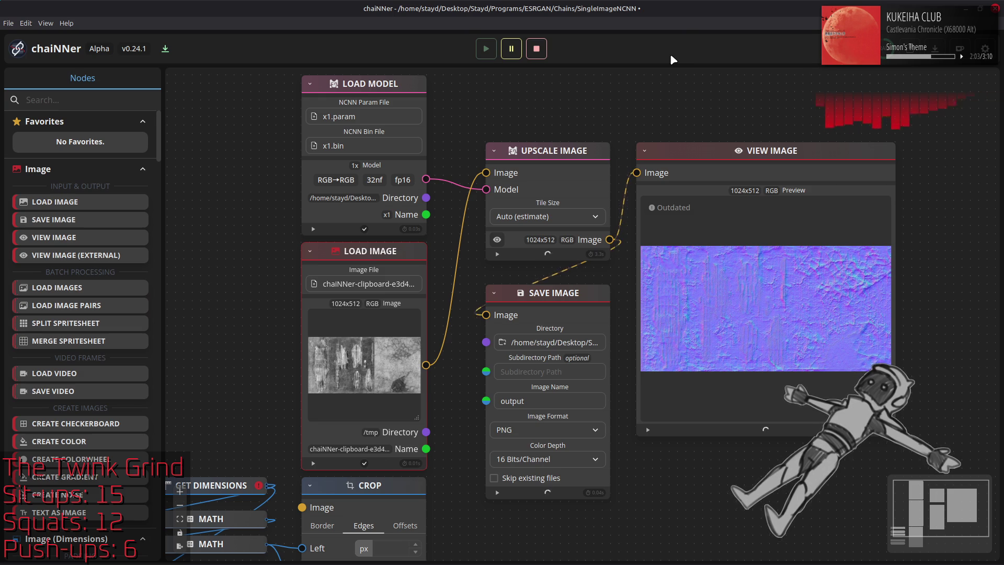
pyautogui.hotkey('alt', 'Tab')
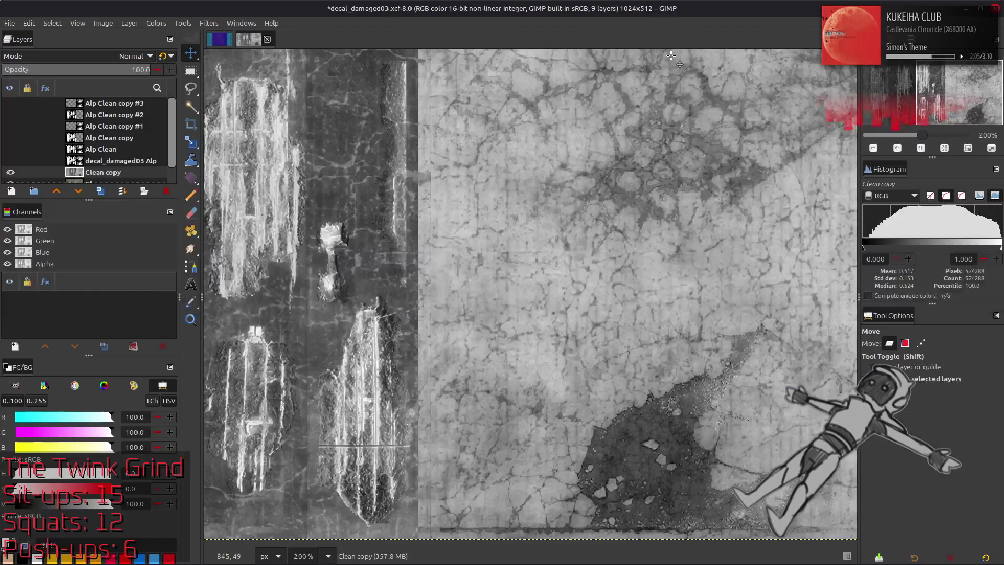
# Step: Drop the new output.png onto the decal image as a layer and zoom to 100%
pyautogui.hotkey('alt', 'Tab')
pyautogui.hotkey('alt', 'Tab')
pyautogui.moveTo(276, 172)
pyautogui.mouseDown()
pyautogui.moveTo(657, 238)
pyautogui.moveTo(735, 353)
pyautogui.mouseUp()
pyautogui.press('q')
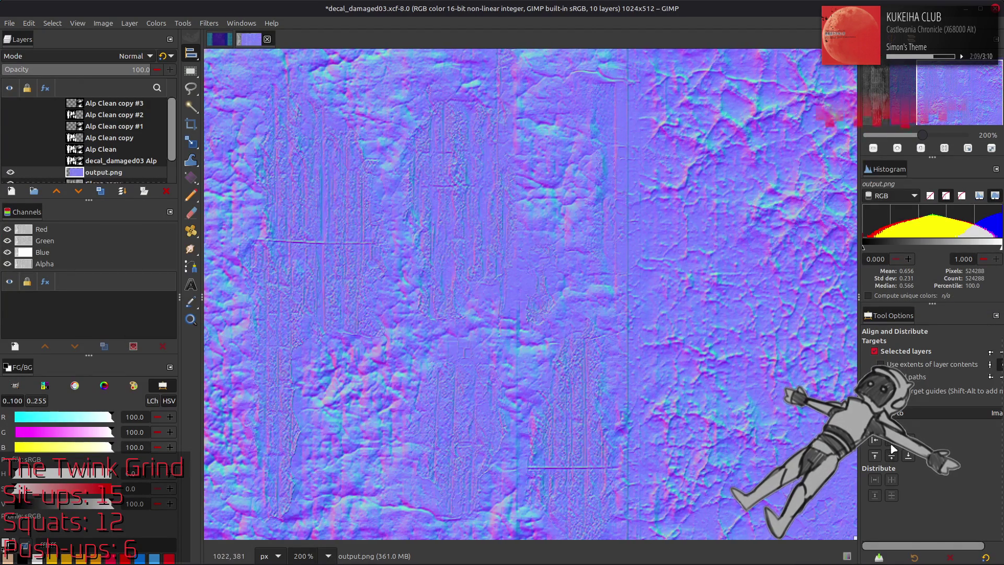
pyautogui.moveTo(808, 338); pyautogui.dragTo(596, 317, button='middle')
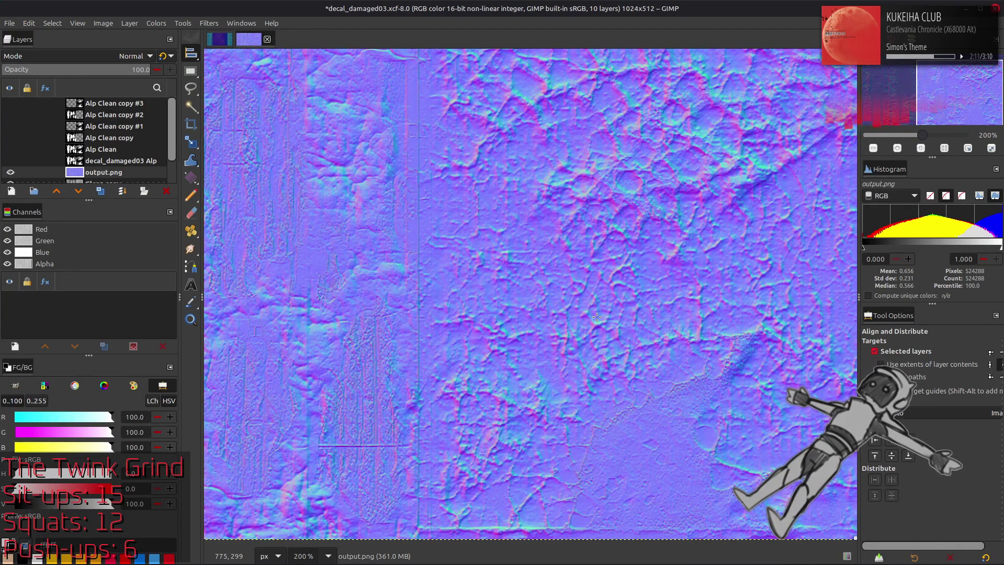
pyautogui.press('m')
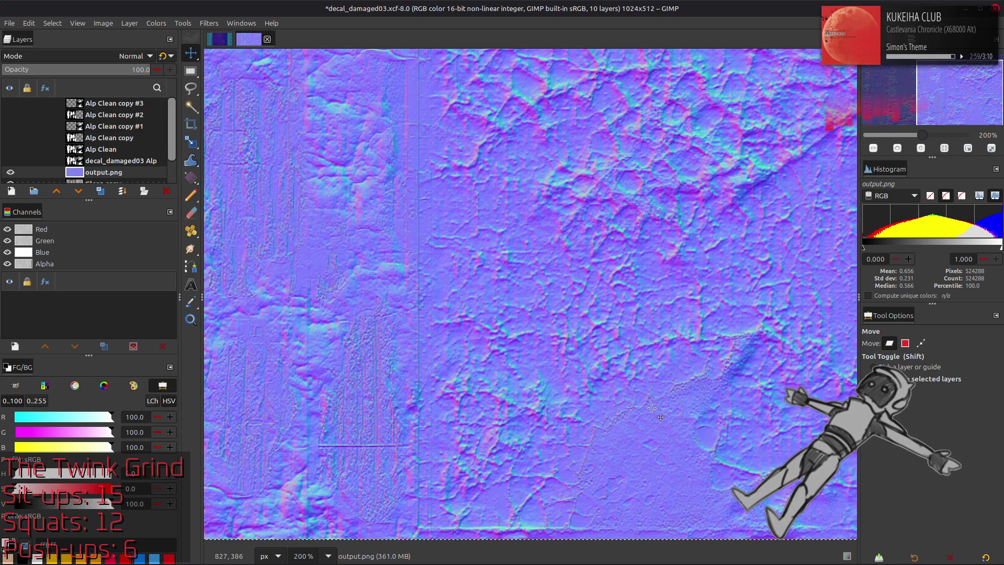
pyautogui.press('1')
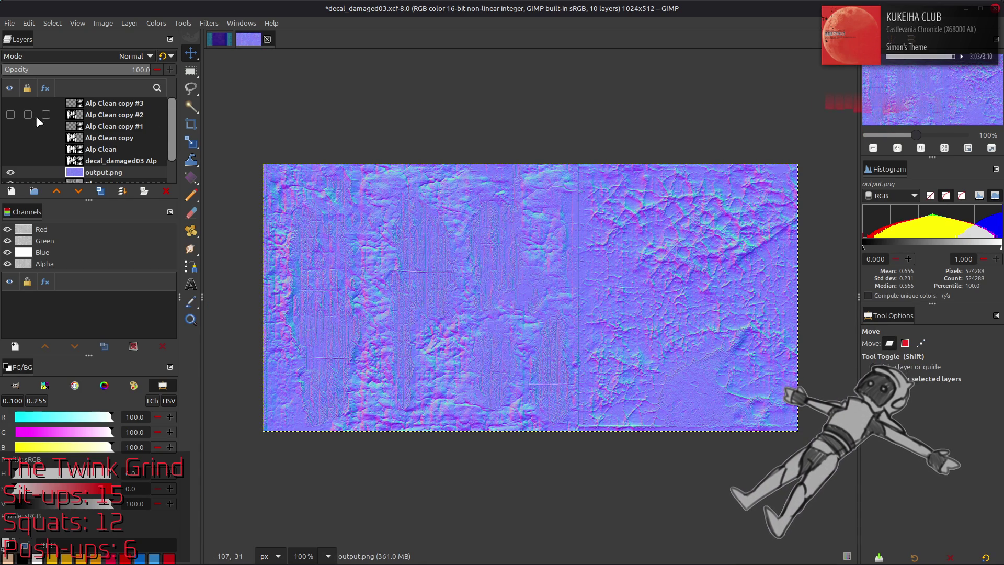
# Step: Show Alp Clean copy #2 and #3, duplicate them, and merge the copies down into Alp Clean copy #5
pyautogui.moveTo(11, 114); pyautogui.dragTo(10, 103)
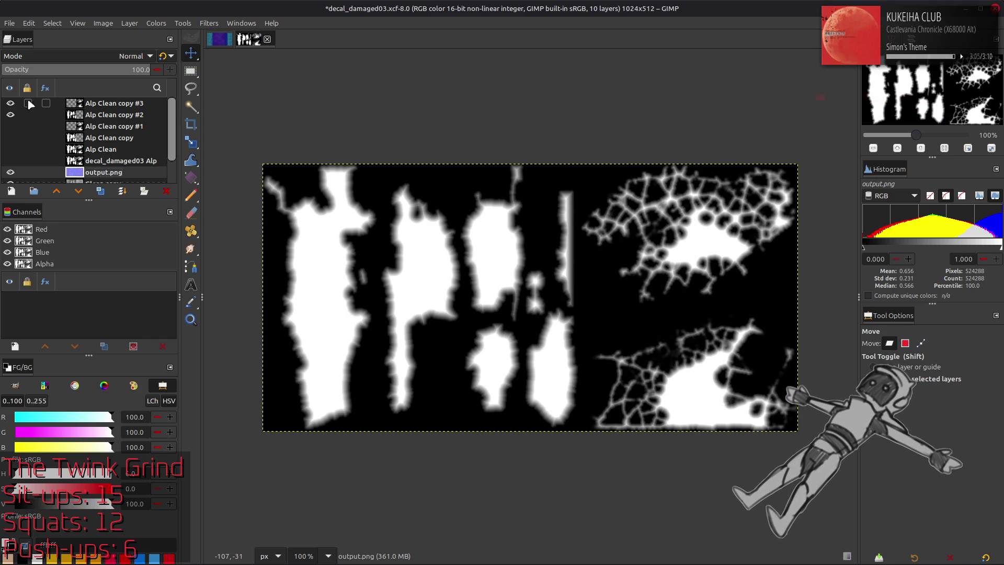
pyautogui.click(97, 104)
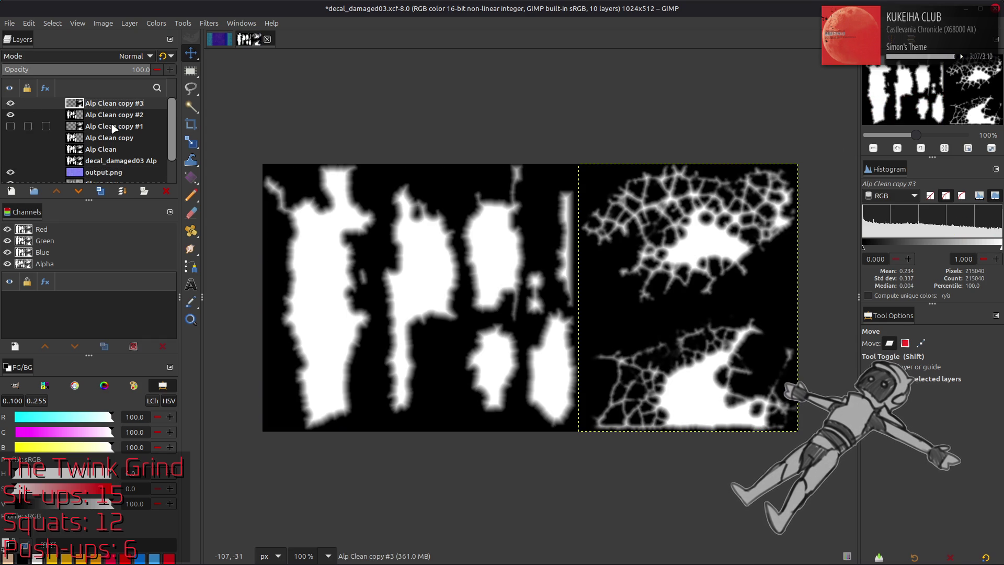
pyautogui.click(102, 192)
pyautogui.click(102, 192)
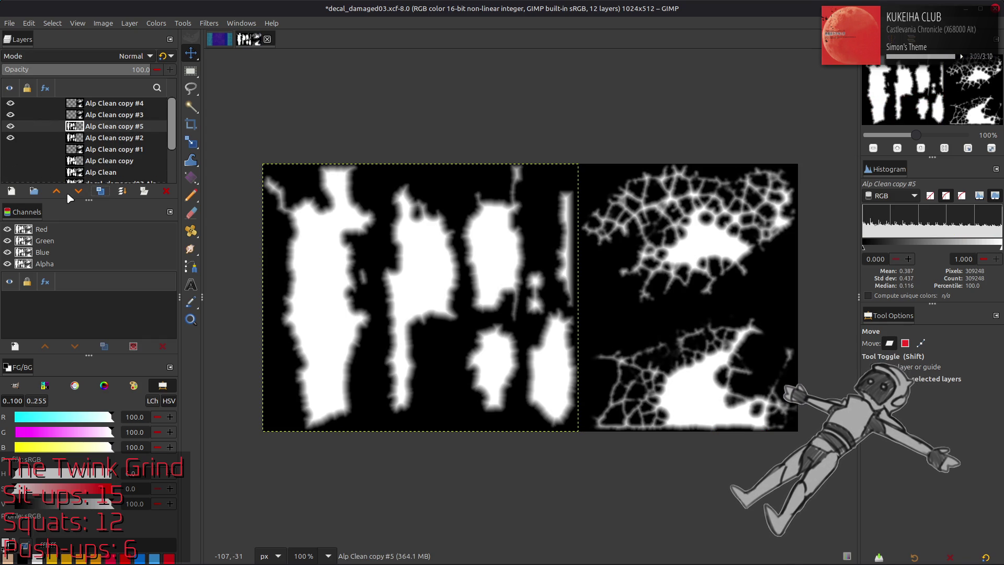
pyautogui.rightClick(108, 104)
pyautogui.click(147, 246)
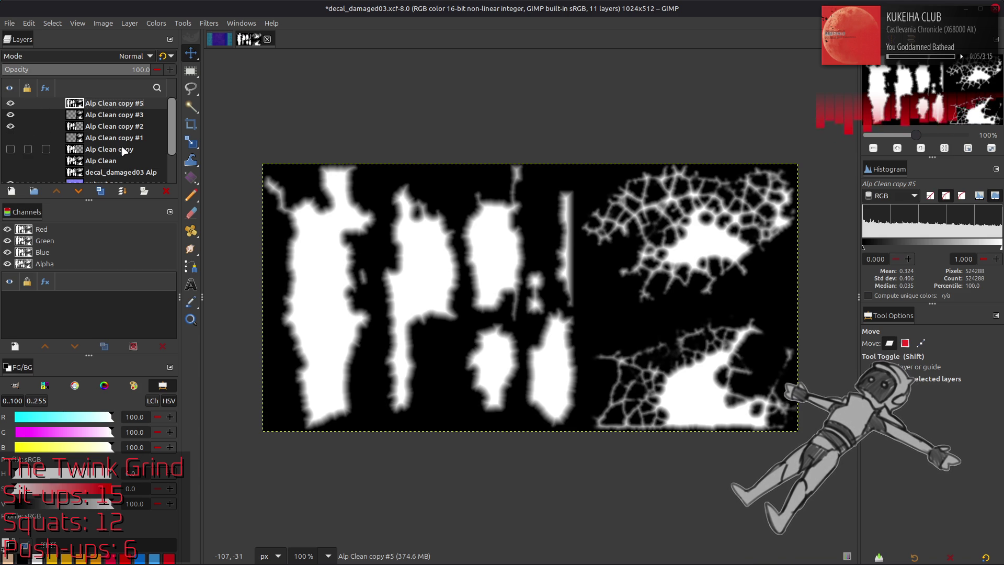
pyautogui.click(208, 23)
pyautogui.moveTo(275, 161)
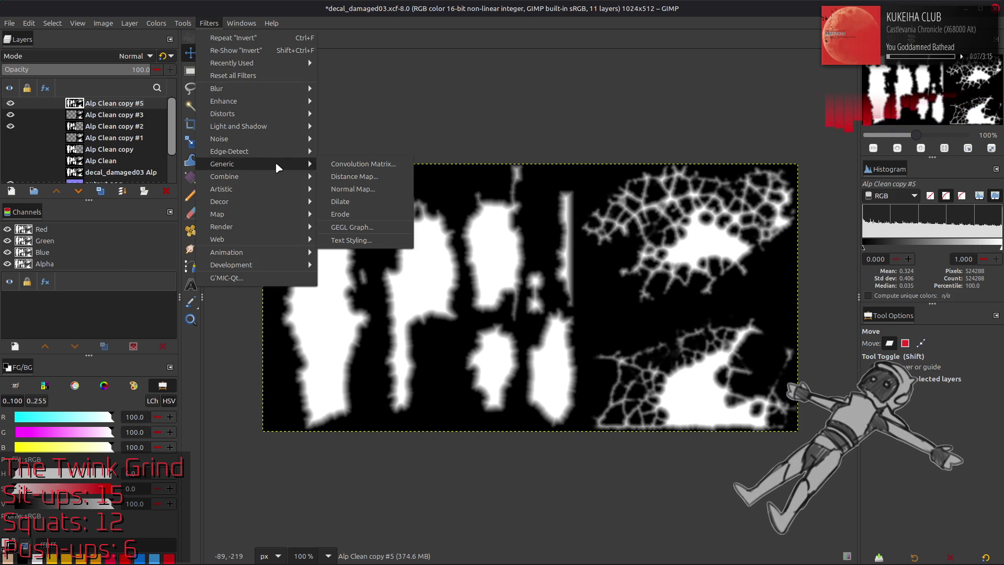
pyautogui.click(355, 190)
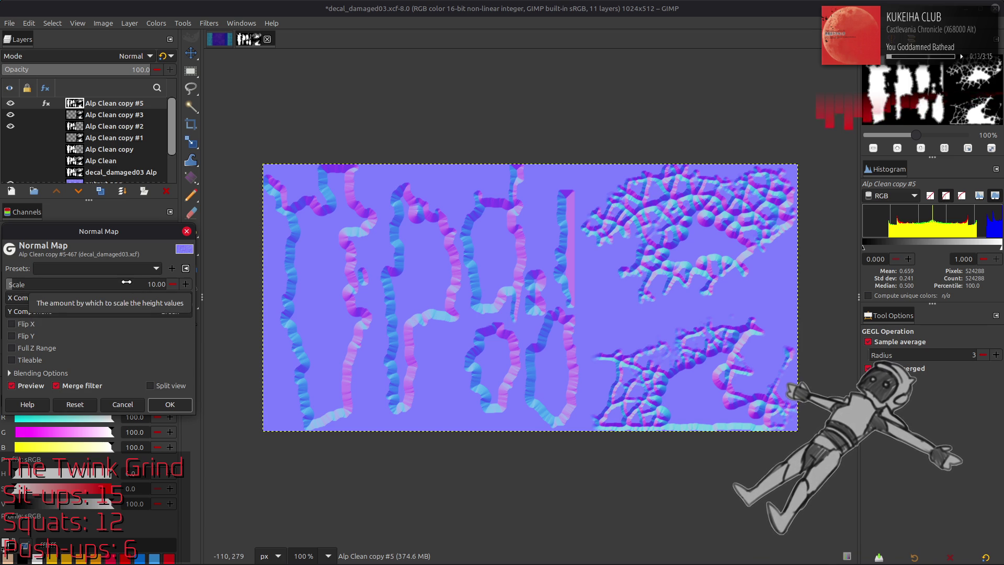
pyautogui.click(122, 404)
pyautogui.click(101, 191)
pyautogui.click(112, 59)
pyautogui.click(73, 303)
pyautogui.hotkey('ctrl', 'm')
pyautogui.click(156, 23)
pyautogui.click(167, 137)
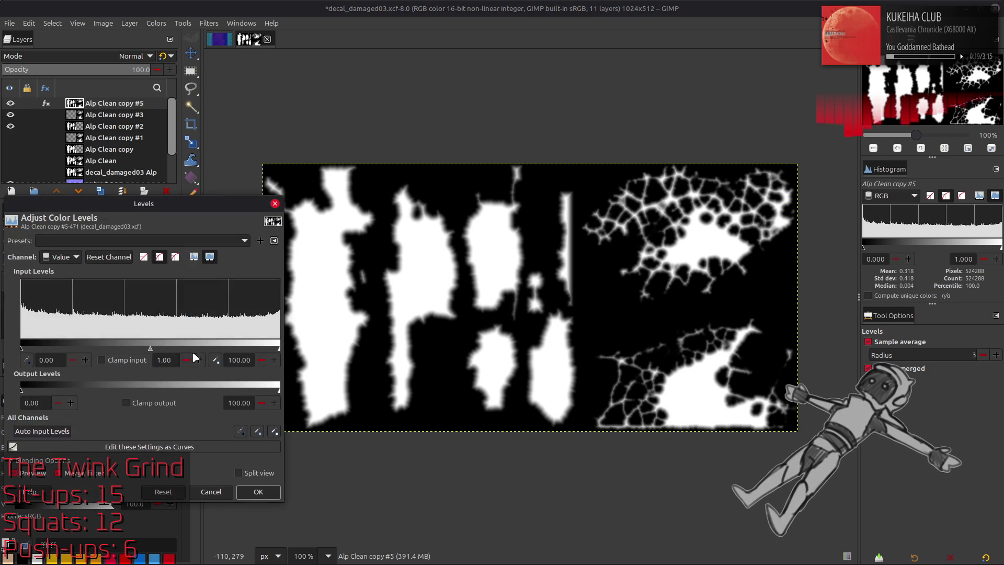
pyautogui.click(241, 492)
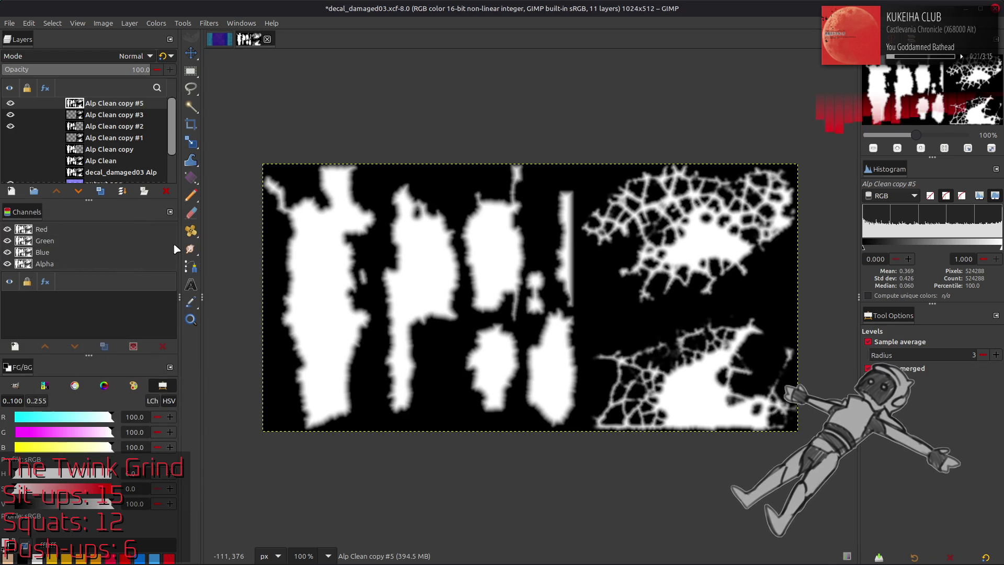
pyautogui.click(208, 23)
pyautogui.moveTo(293, 167)
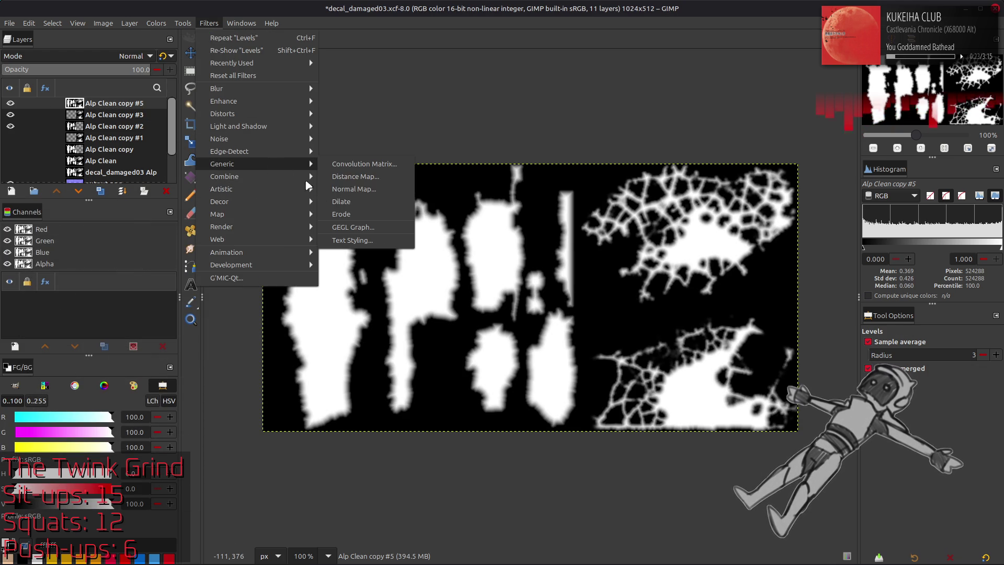
pyautogui.click(340, 202)
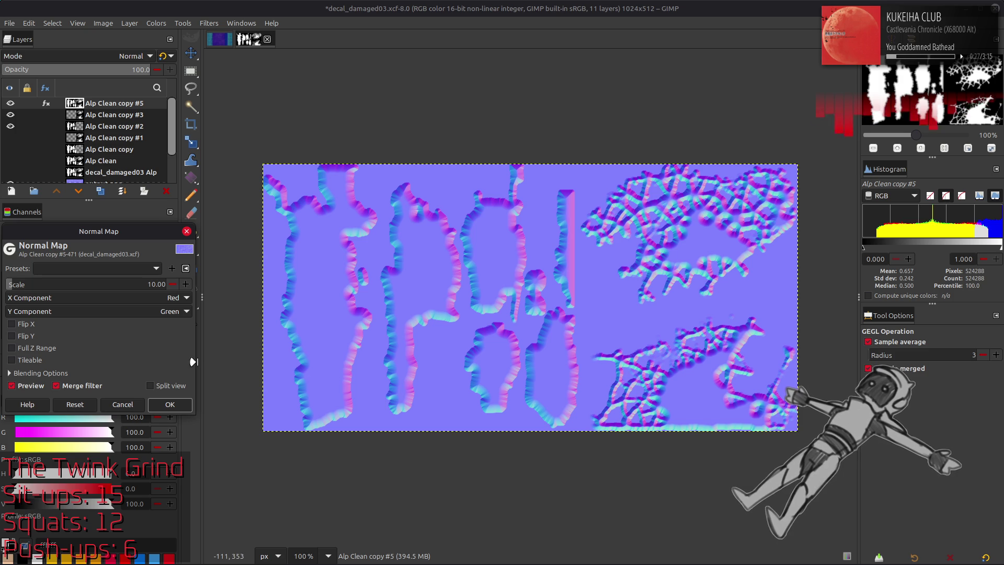
pyautogui.click(123, 405)
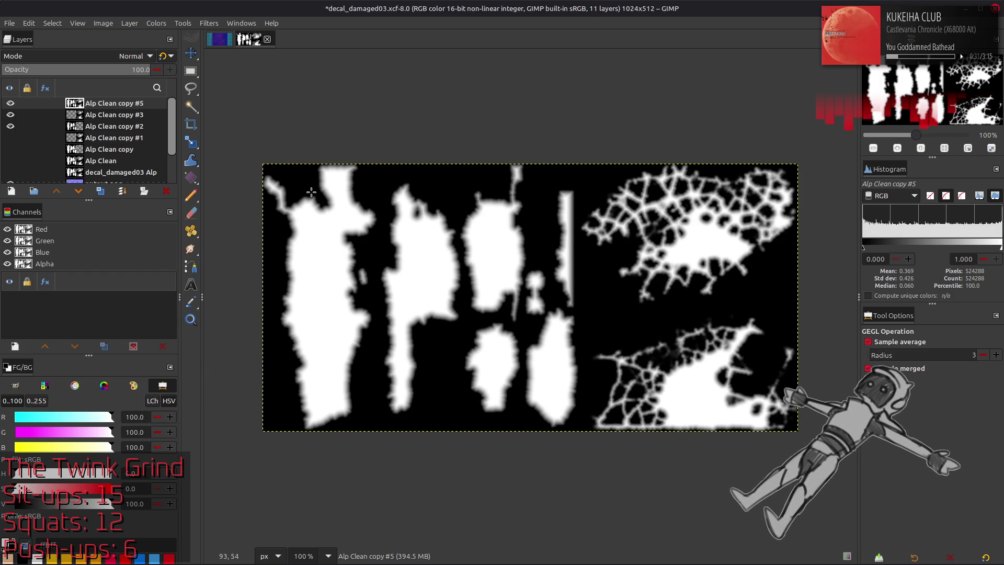
pyautogui.hotkey('shift', 'ctrl', 'd')
pyautogui.hotkey('ctrl', 'z')
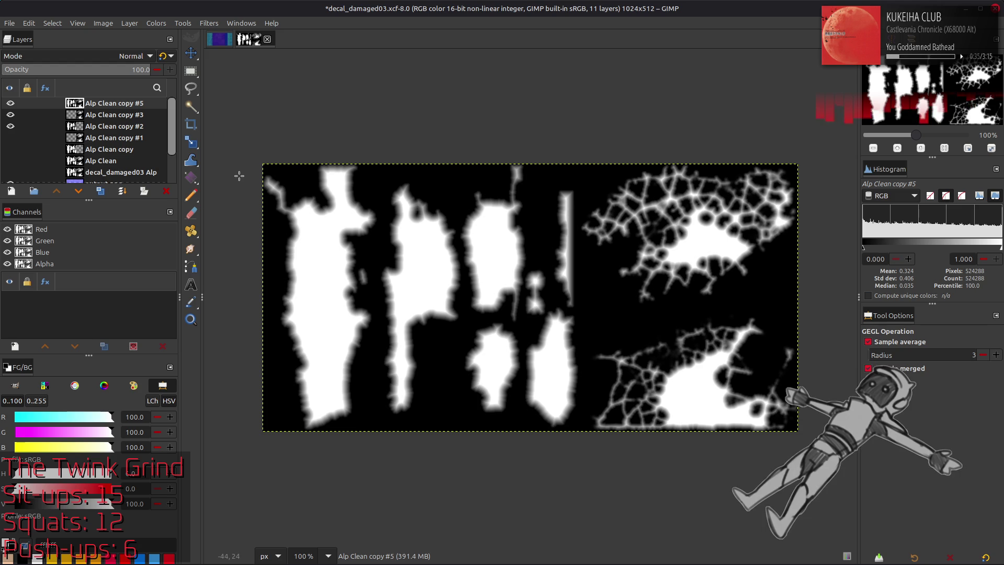
pyautogui.click(209, 23)
# Step: Blur the Alp Clean copy #5 mask with G'MIC Blur [Gaussian] at XY-Amplitude 4, then repeat it
pyautogui.click(273, 279)
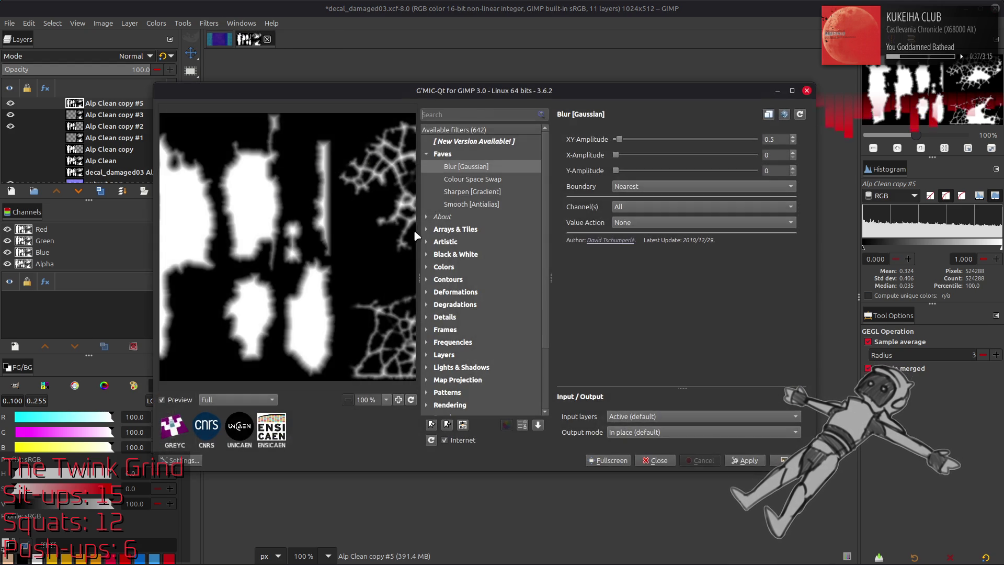
pyautogui.doubleClick(776, 140)
pyautogui.write('4')
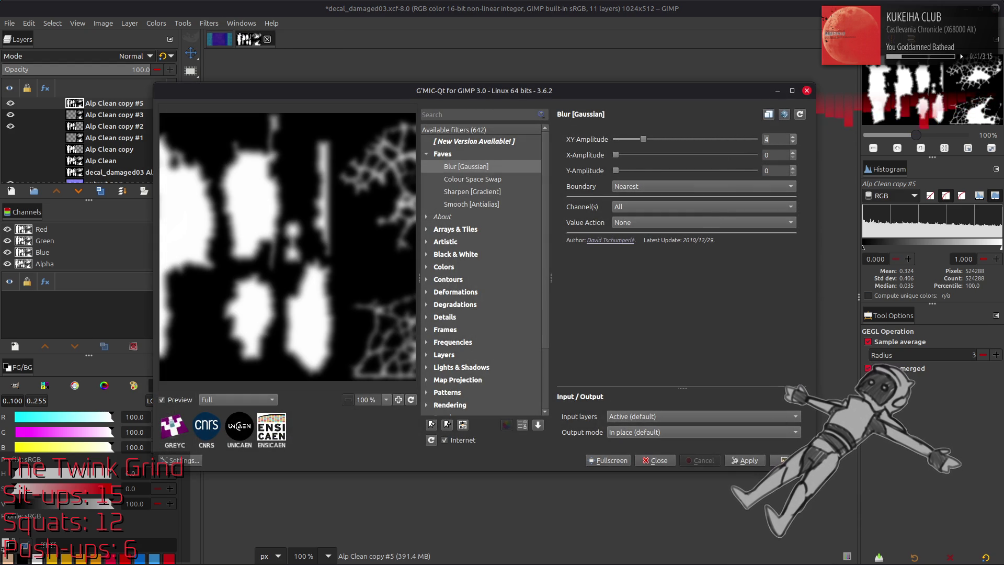
pyautogui.click(787, 459)
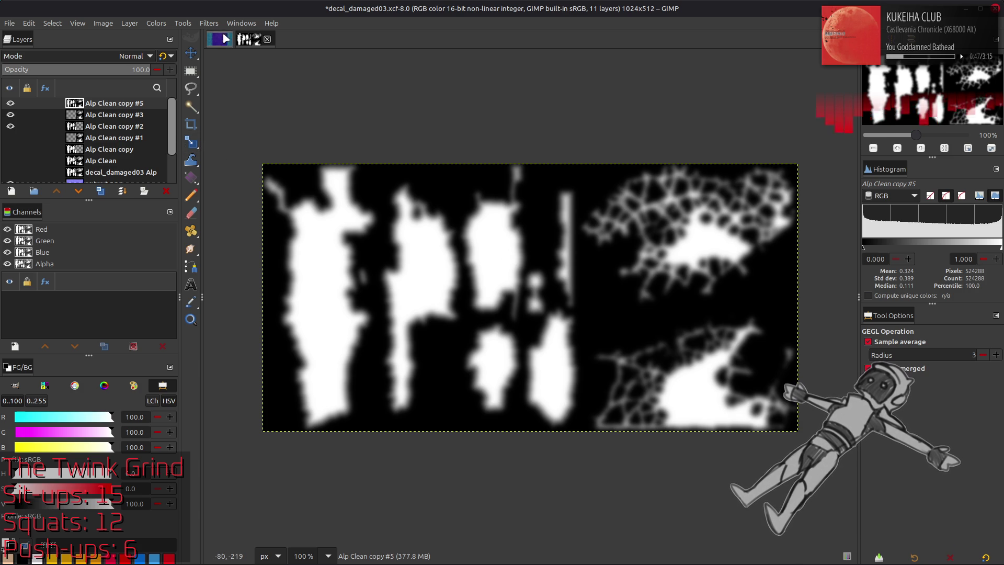
pyautogui.hotkey('ctrl', 'f')
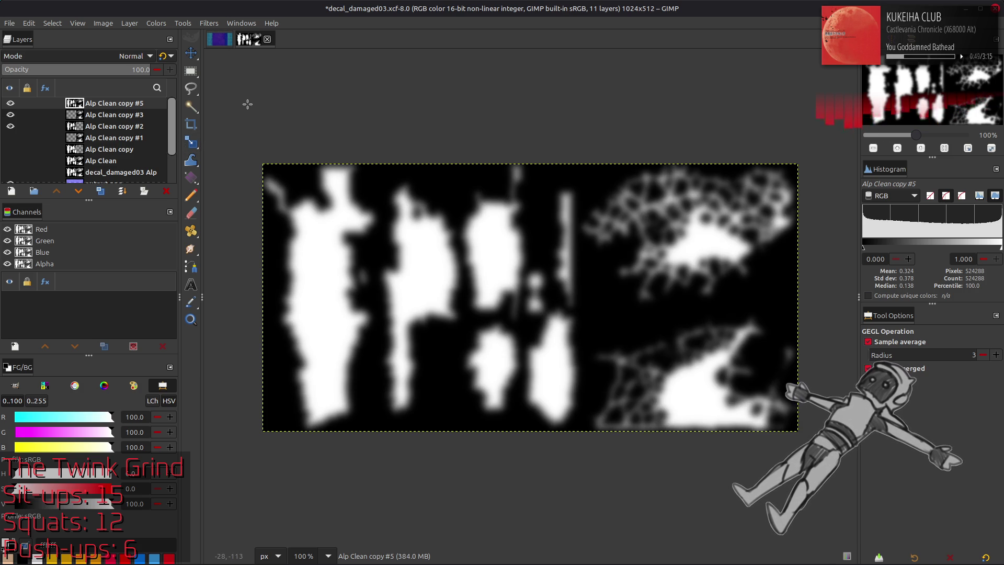
# Step: Try Normal Map filter scale values of 10 and 20, then cancel the filter
pyautogui.click(209, 23)
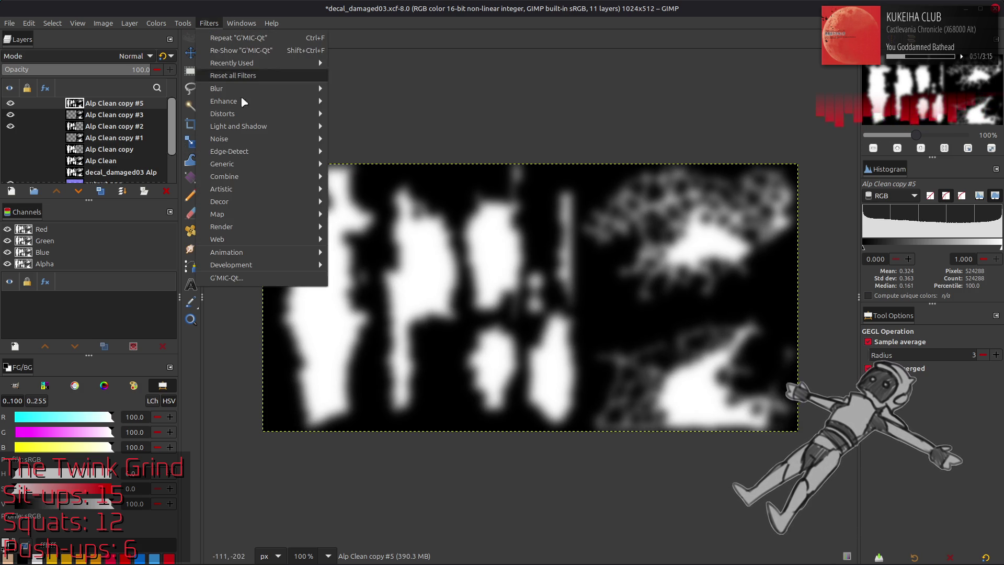
pyautogui.moveTo(269, 165)
pyautogui.click(351, 191)
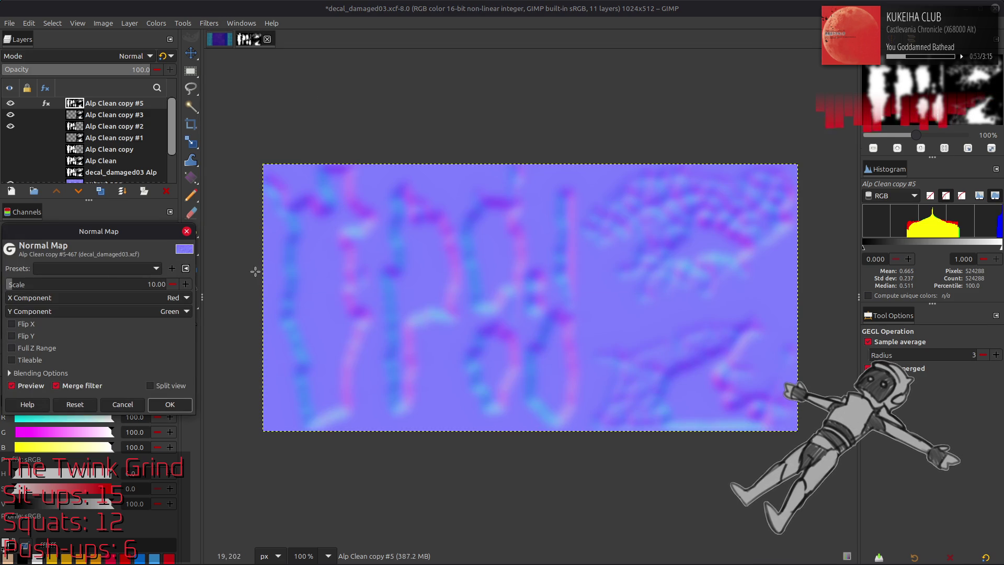
pyautogui.click(63, 285)
pyautogui.moveTo(62, 285); pyautogui.dragTo(21, 283)
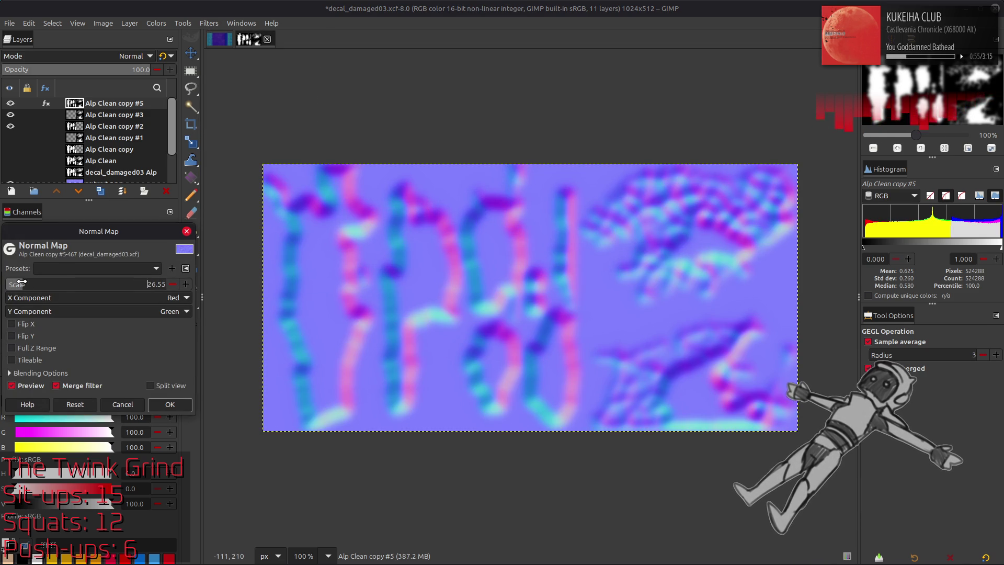
pyautogui.click(77, 284)
pyautogui.write('10')
pyautogui.press('Return')
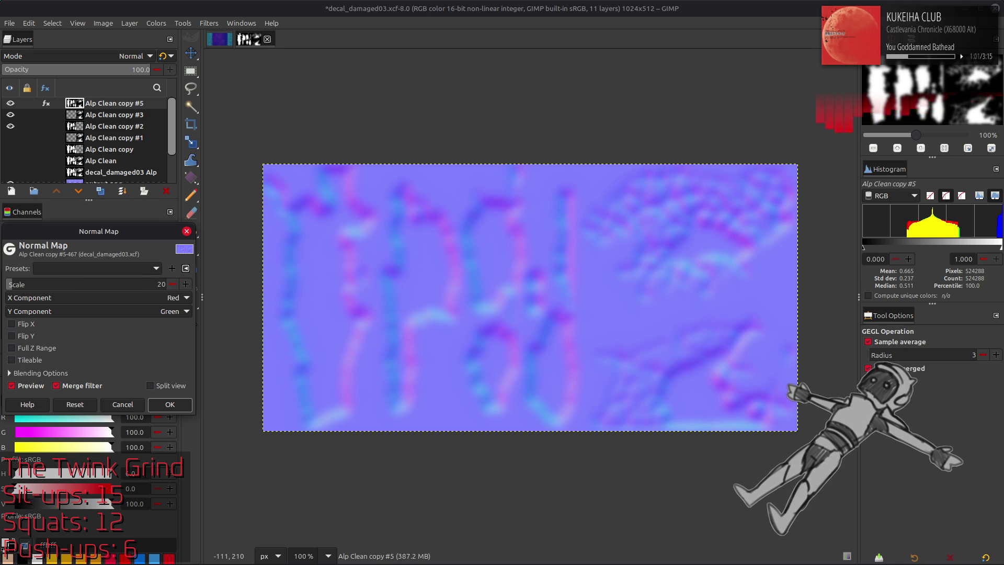
pyautogui.press('Return')
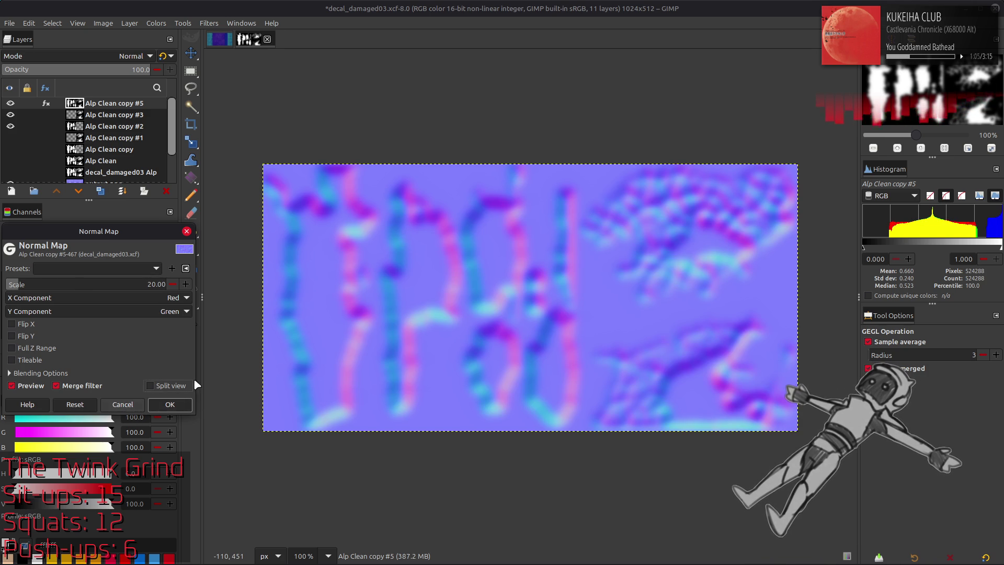
pyautogui.click(122, 404)
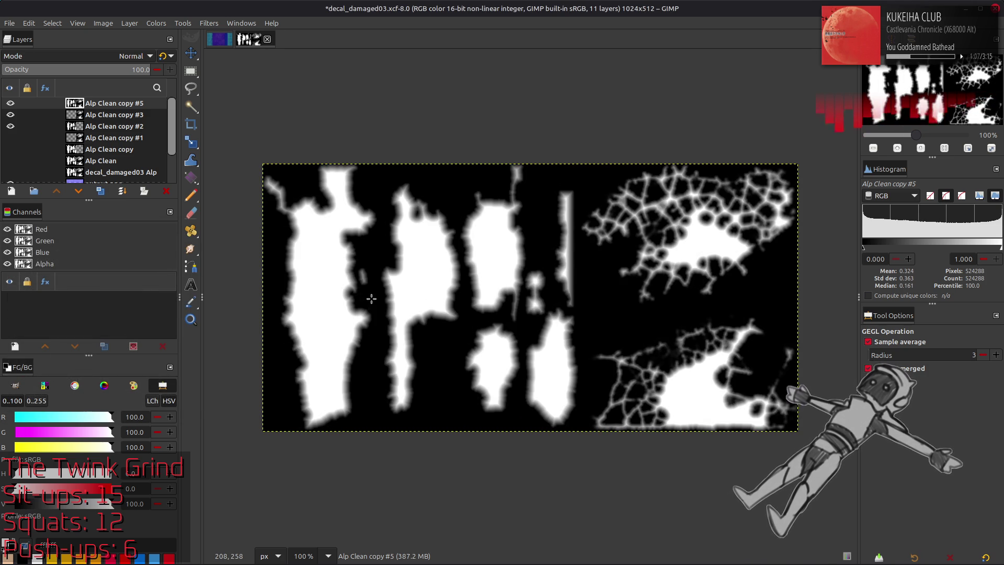
# Step: Apply the Normal Map filter to Alp Clean copy #5 with Scale 20
pyautogui.click(208, 23)
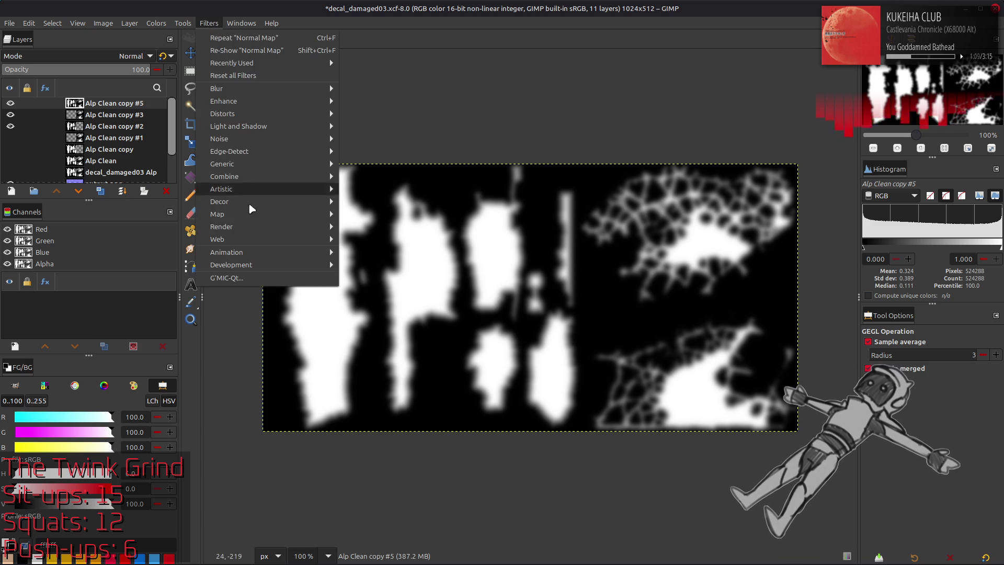
pyautogui.click(262, 277)
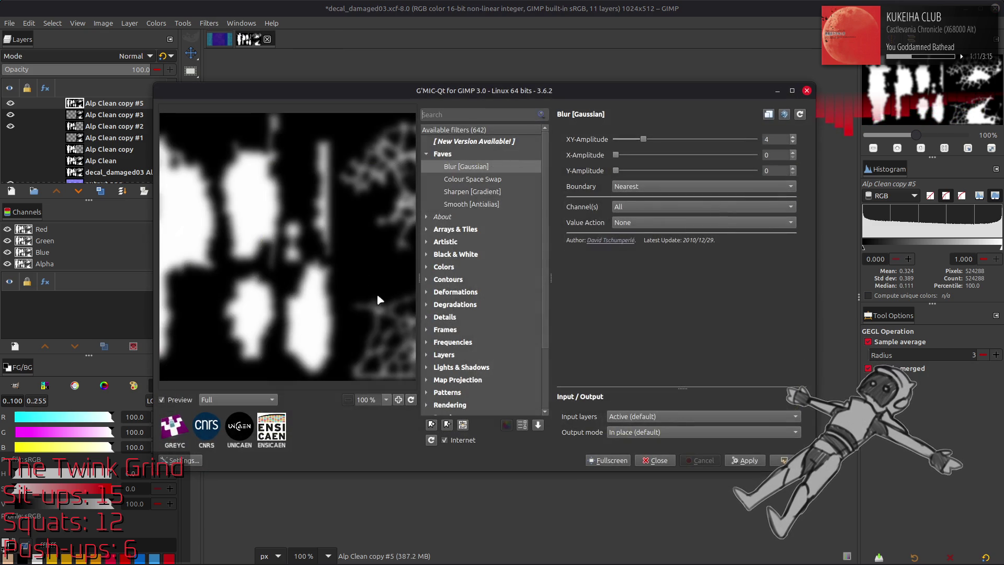
pyautogui.click(673, 459)
pyautogui.click(209, 23)
pyautogui.moveTo(283, 164)
pyautogui.click(362, 188)
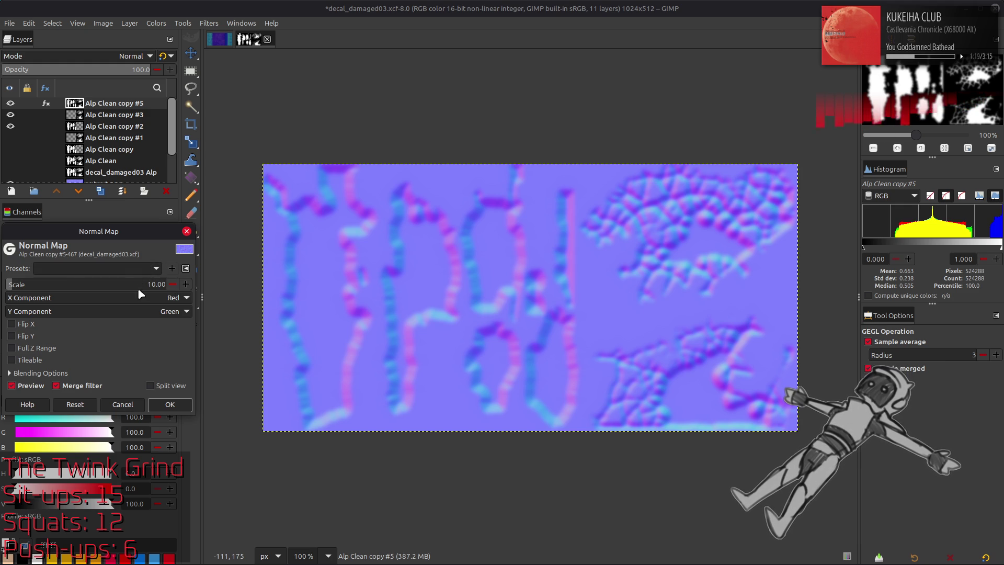
pyautogui.write('0')
pyautogui.press('Return')
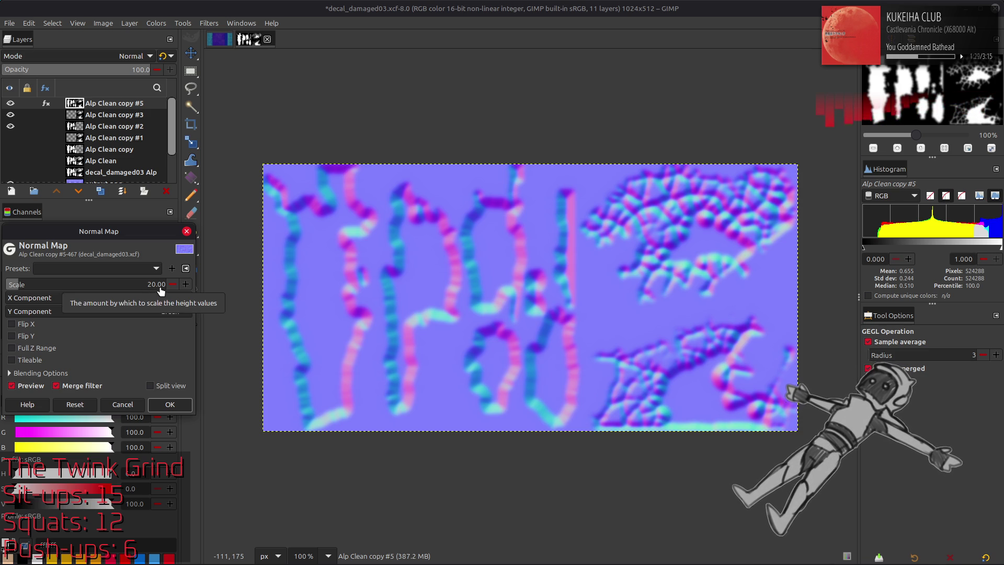
pyautogui.click(170, 405)
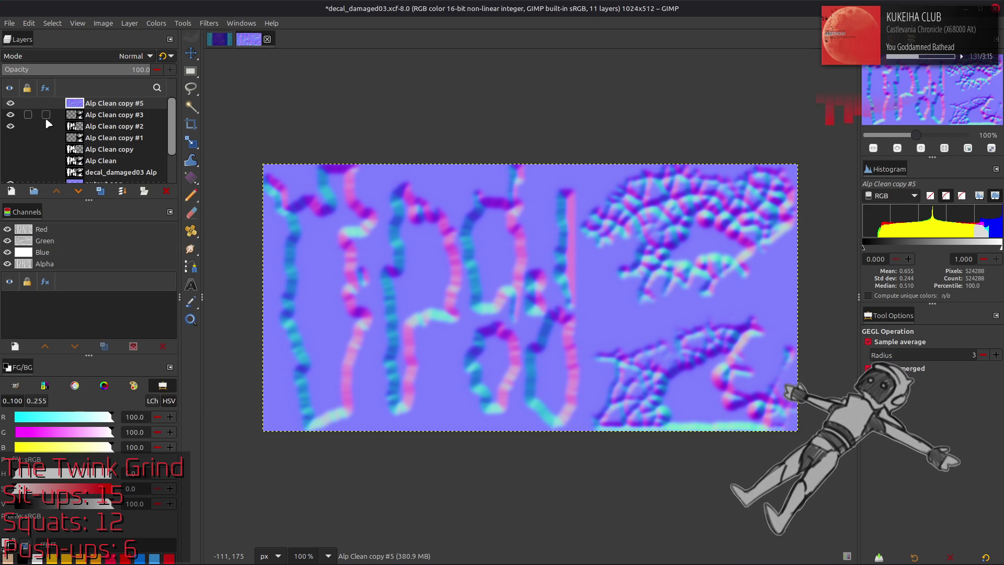
# Step: Hide copy #5, create a Visible layer, and merge an inverted Multiply copy into it
pyautogui.click(10, 103)
pyautogui.click(114, 115)
pyautogui.rightClick(116, 120)
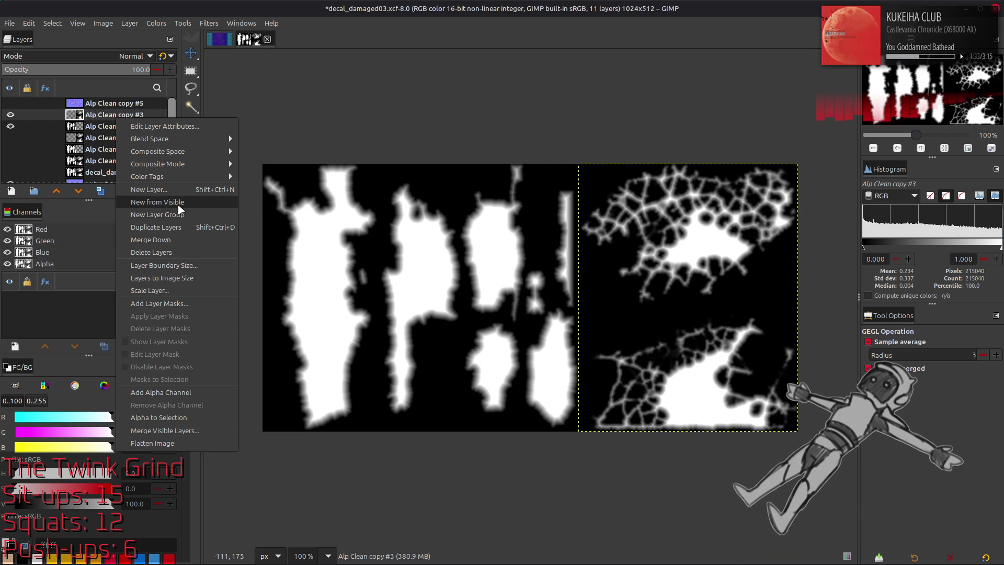
pyautogui.click(167, 203)
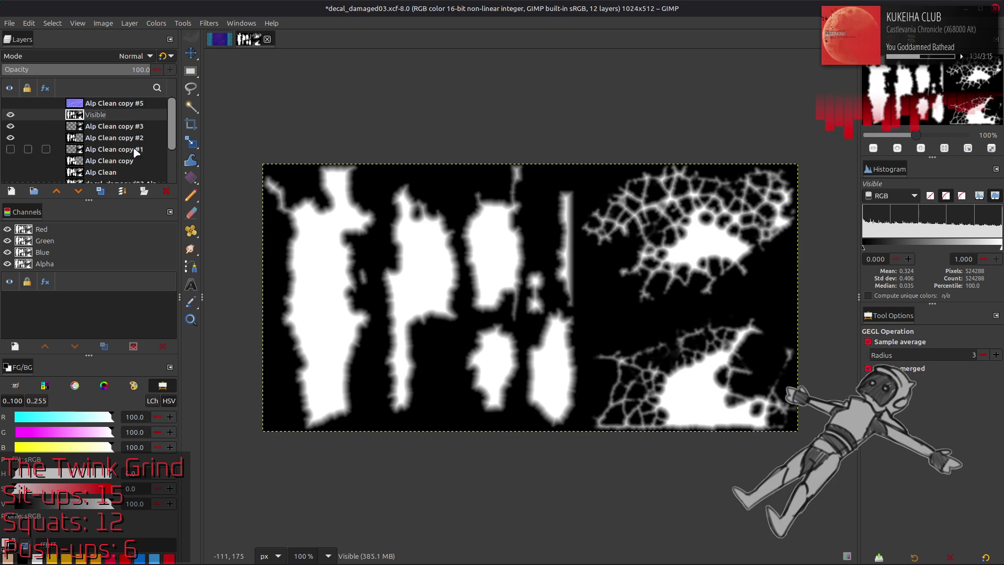
pyautogui.click(105, 190)
pyautogui.click(152, 23)
pyautogui.click(156, 114)
pyautogui.click(113, 55)
pyautogui.click(73, 241)
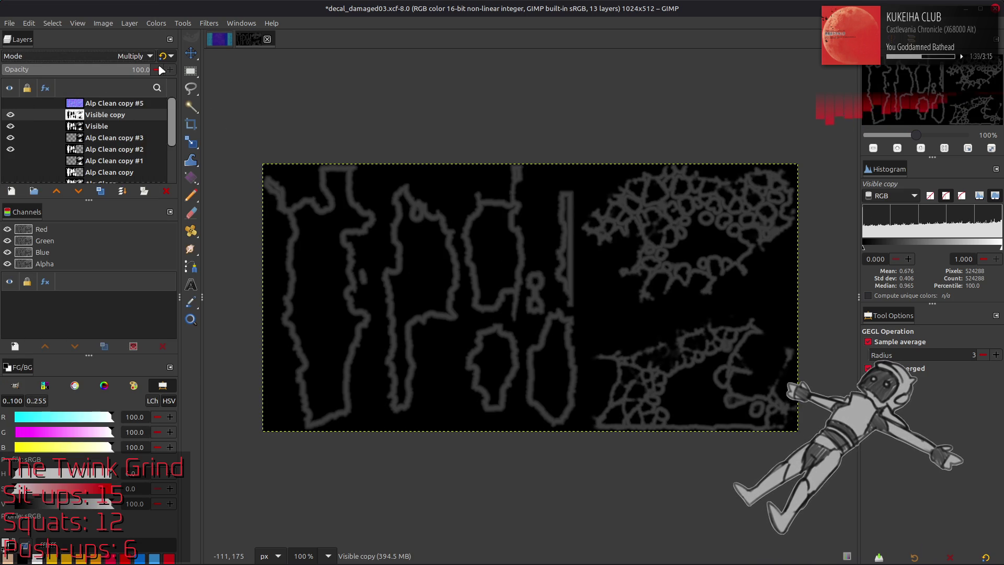
pyautogui.rightClick(113, 119)
pyautogui.click(167, 260)
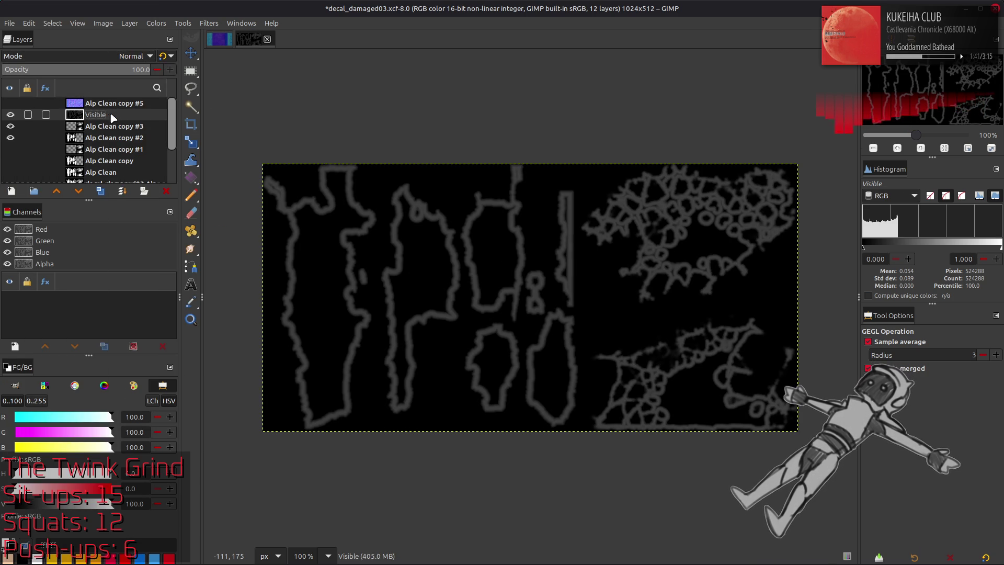
# Step: Brighten Visible with Levels input high 25 and add a Soft light duplicate of it
pyautogui.click(156, 23)
pyautogui.click(199, 141)
pyautogui.write('25')
pyautogui.click(259, 492)
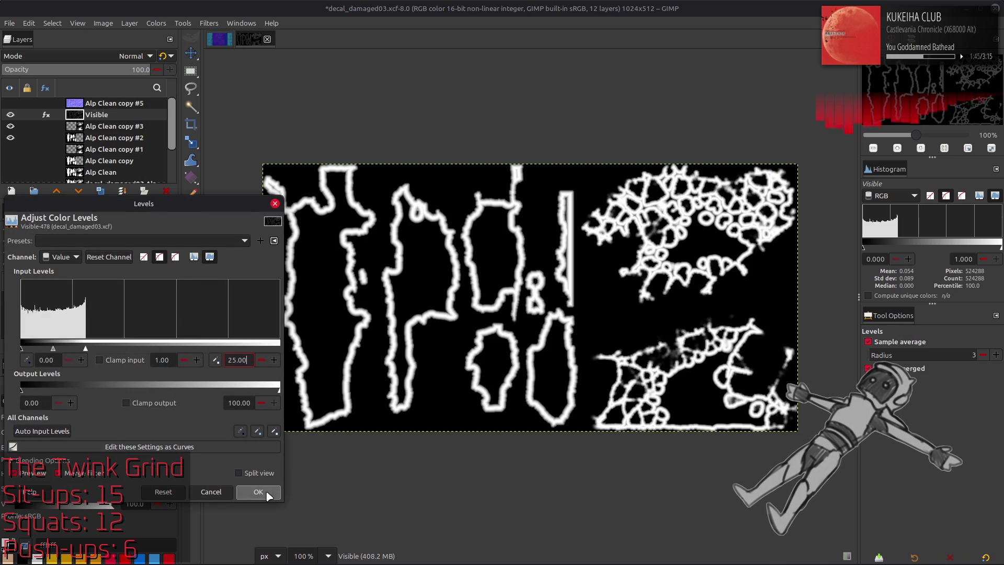
pyautogui.click(101, 191)
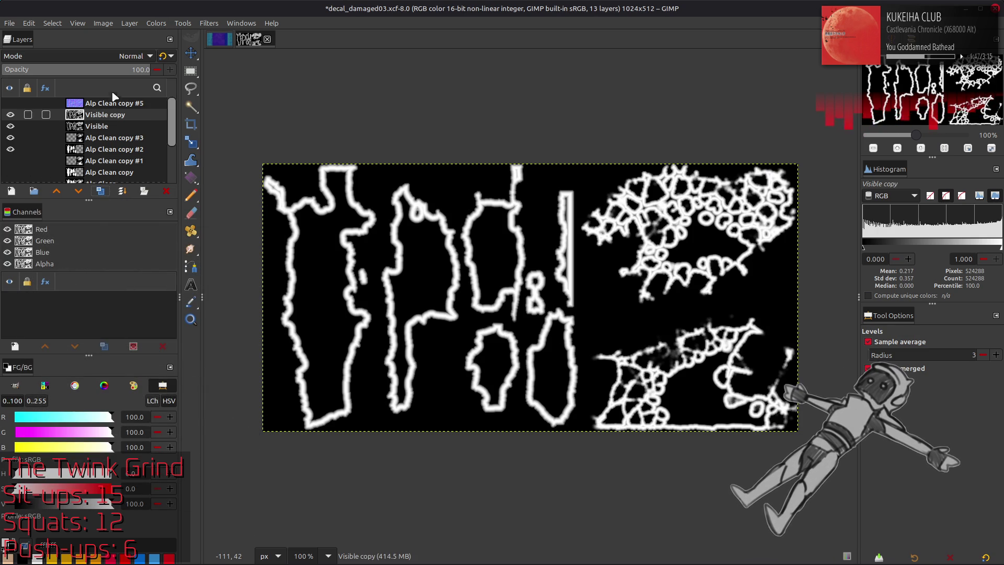
pyautogui.click(120, 56)
pyautogui.click(81, 308)
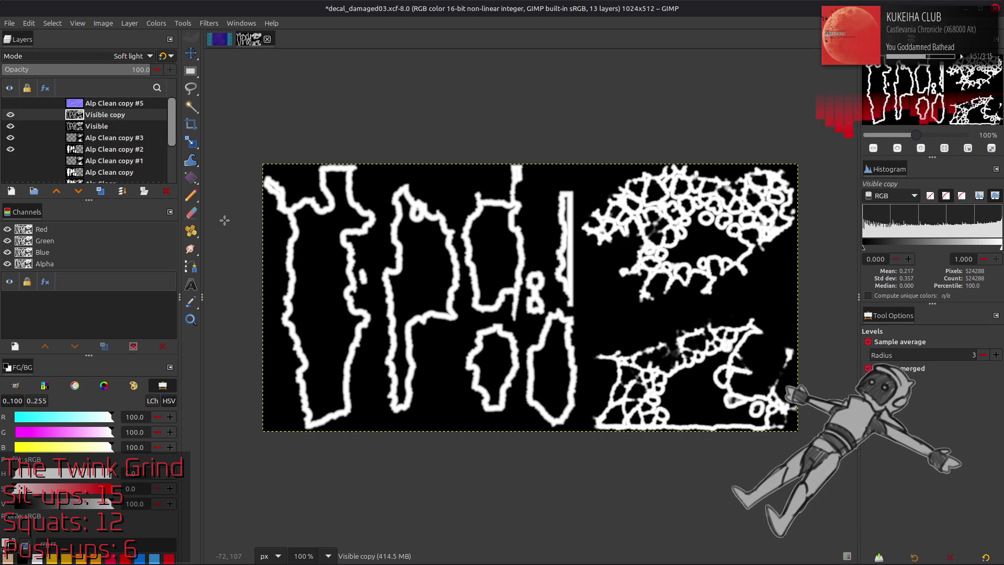
# Step: Set Visible copy to Multiply and compare the outlines at 400% zoom by toggling layers
pyautogui.click(62, 56)
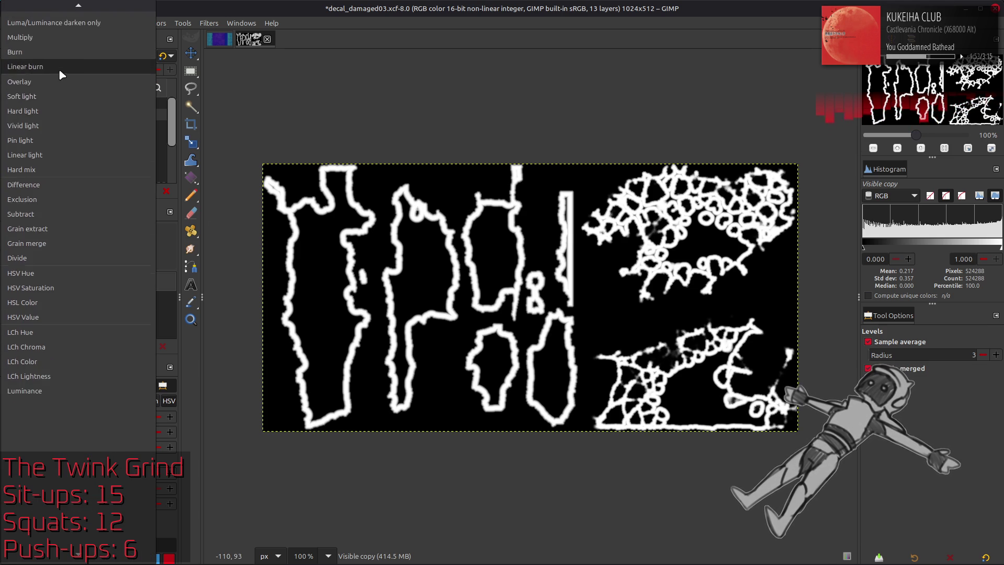
pyautogui.scroll(2, 57, 63)
pyautogui.click(57, 53)
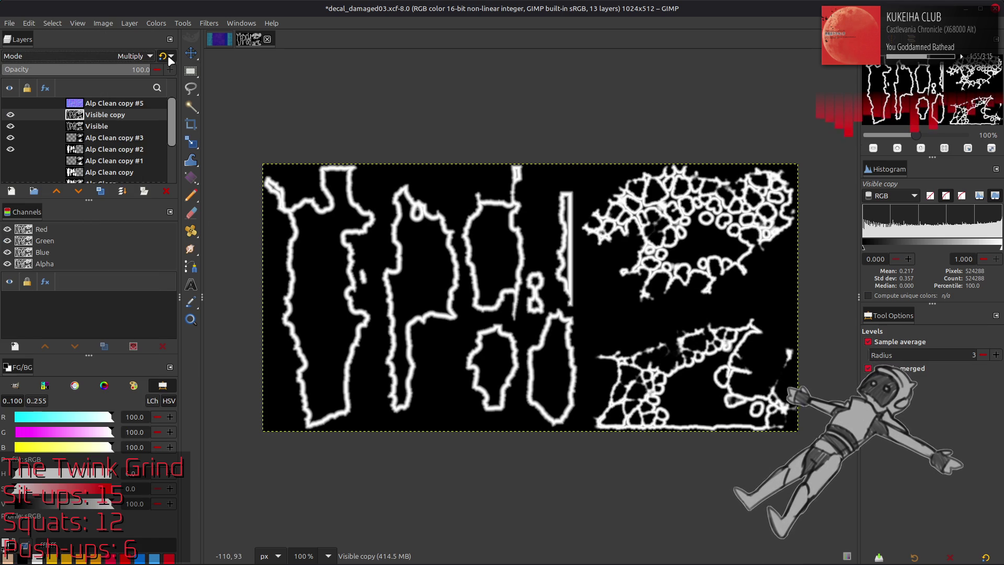
pyautogui.press('2')
pyautogui.press('3')
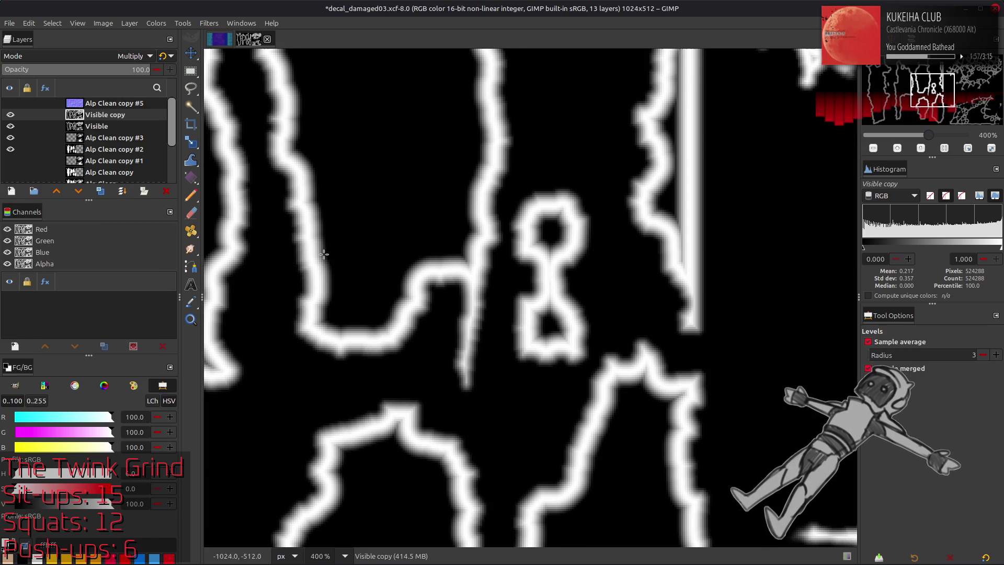
pyautogui.click(10, 115)
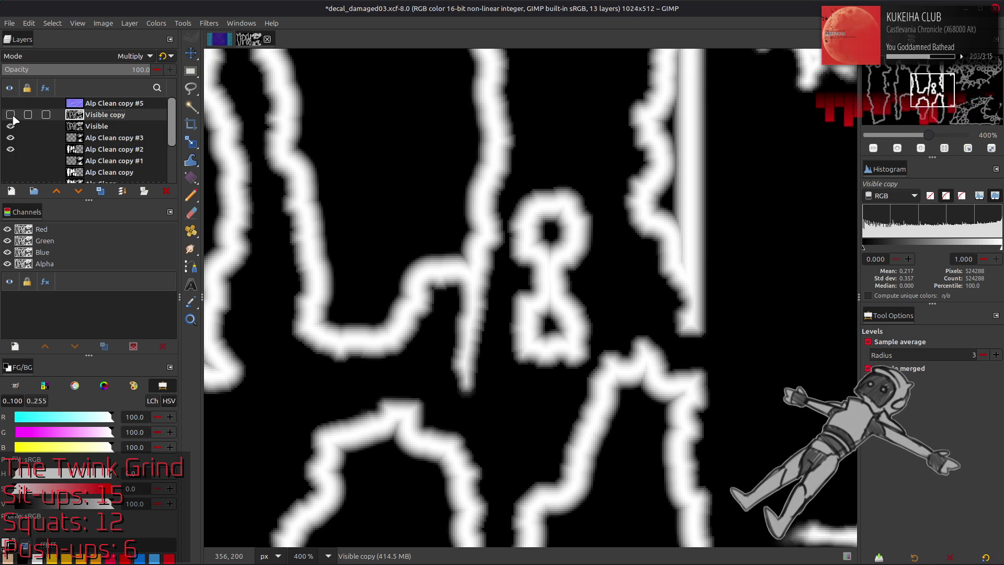
pyautogui.click(11, 126)
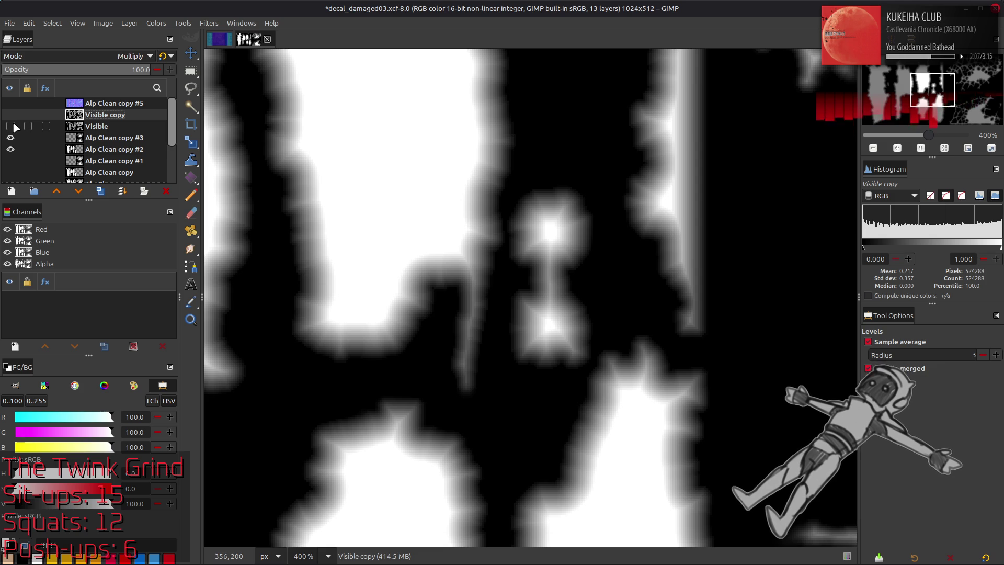
pyautogui.click(11, 126)
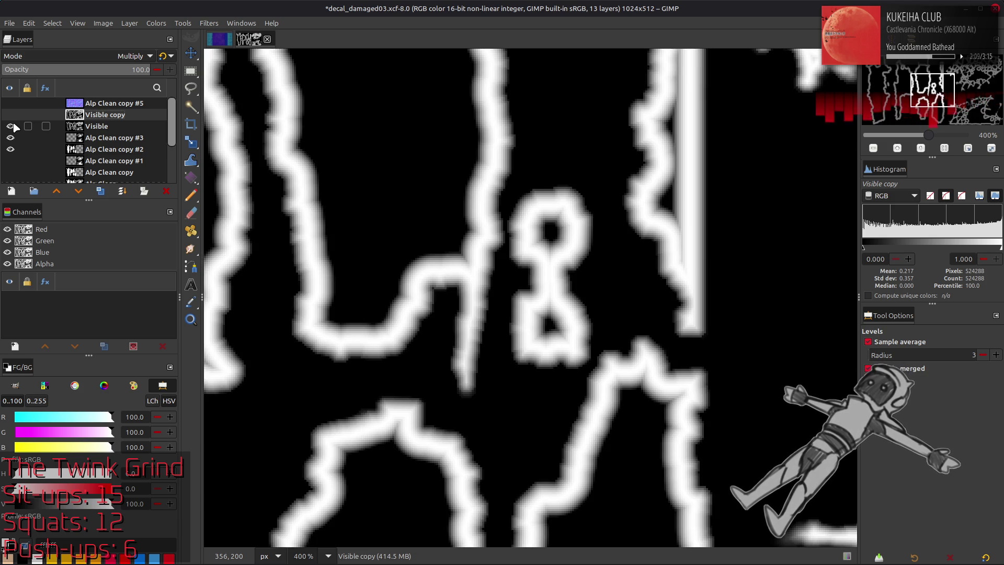
pyautogui.click(10, 126)
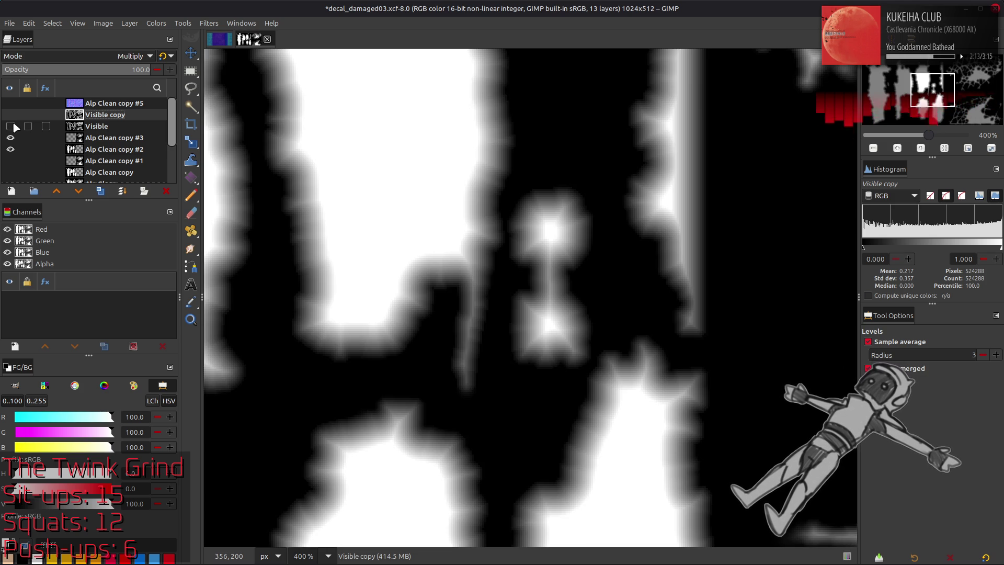
pyautogui.click(14, 125)
pyautogui.click(12, 115)
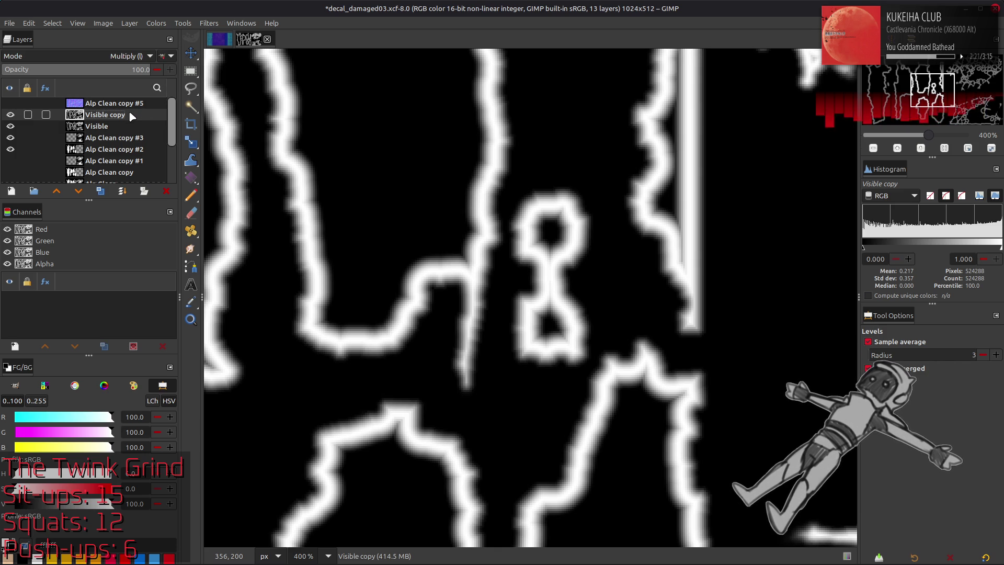
# Step: Merge Visible copy into Visible and move Visible to the top of the stack
pyautogui.hotkey('ctrl', 'm')
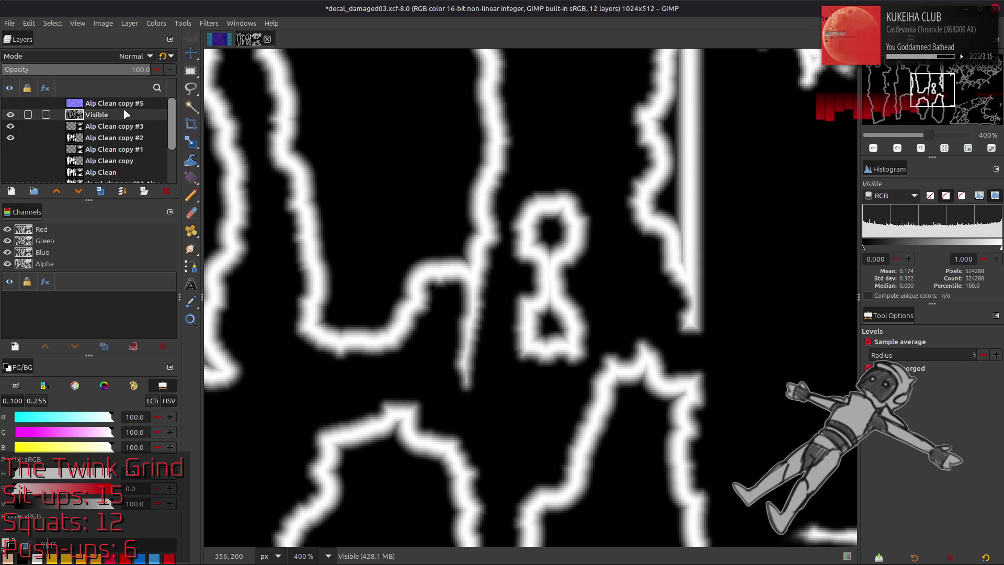
pyautogui.scroll(-3, 73, 141)
pyautogui.moveTo(95, 150)
pyautogui.mouseDown()
pyautogui.moveTo(111, 84)
pyautogui.moveTo(120, 99)
pyautogui.moveTo(100, 123)
pyautogui.moveTo(97, 99)
pyautogui.mouseUp()
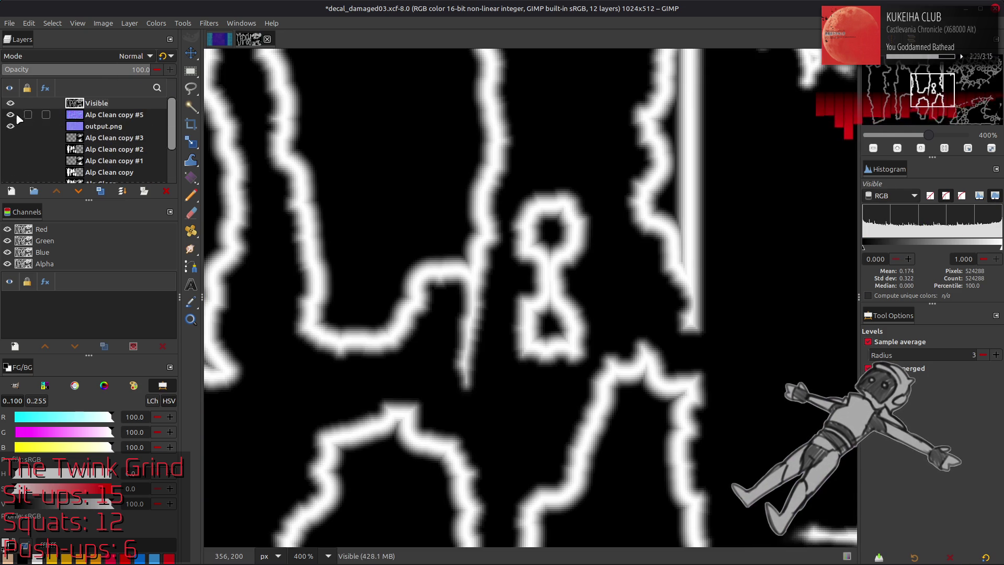
# Step: Load the outline channel as a selection and add it as Alp Clean copy #5's layer mask
pyautogui.rightClick(23, 242)
pyautogui.click(78, 352)
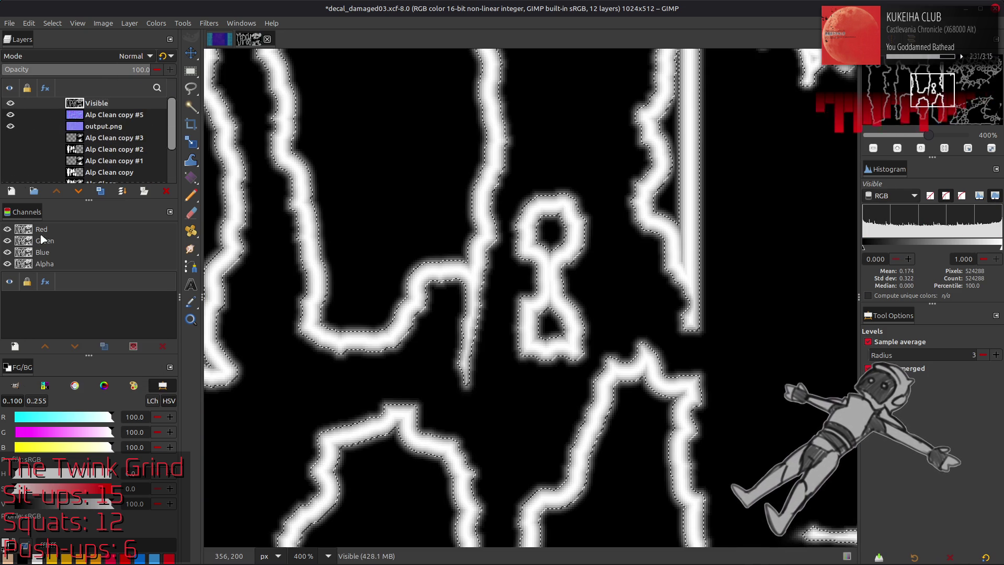
pyautogui.click(11, 104)
pyautogui.click(105, 115)
pyautogui.rightClick(84, 118)
pyautogui.click(121, 303)
pyautogui.click(460, 314)
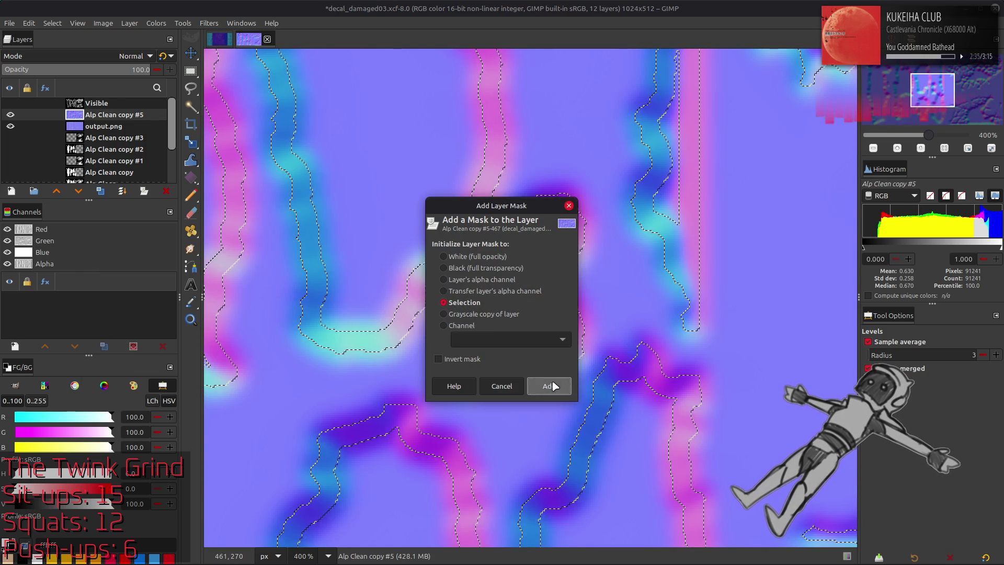
pyautogui.click(549, 386)
# Step: Clear the selection, switch the layer to legacy blending, and compare at 100% zoom
pyautogui.click(52, 23)
pyautogui.click(60, 47)
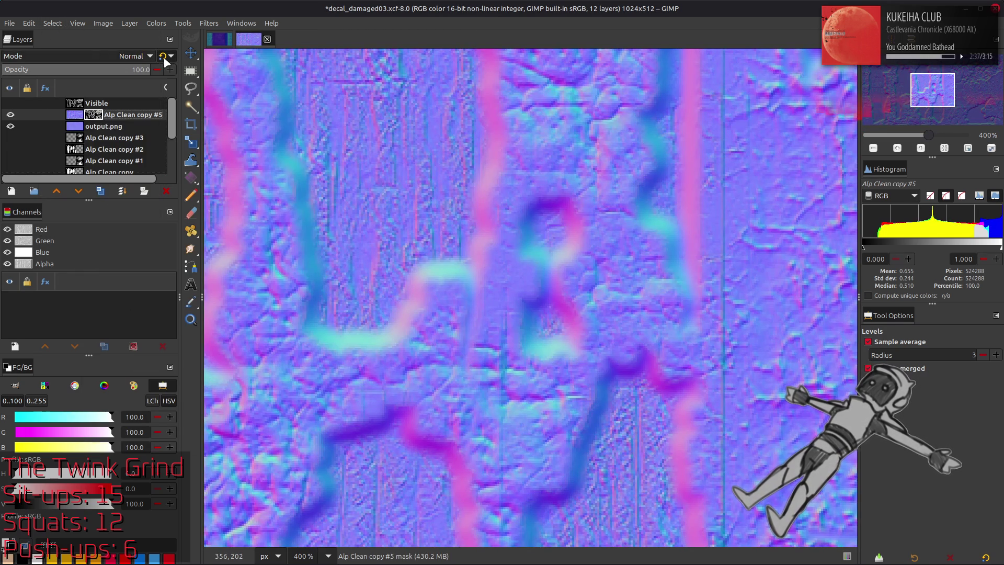
pyautogui.click(167, 59)
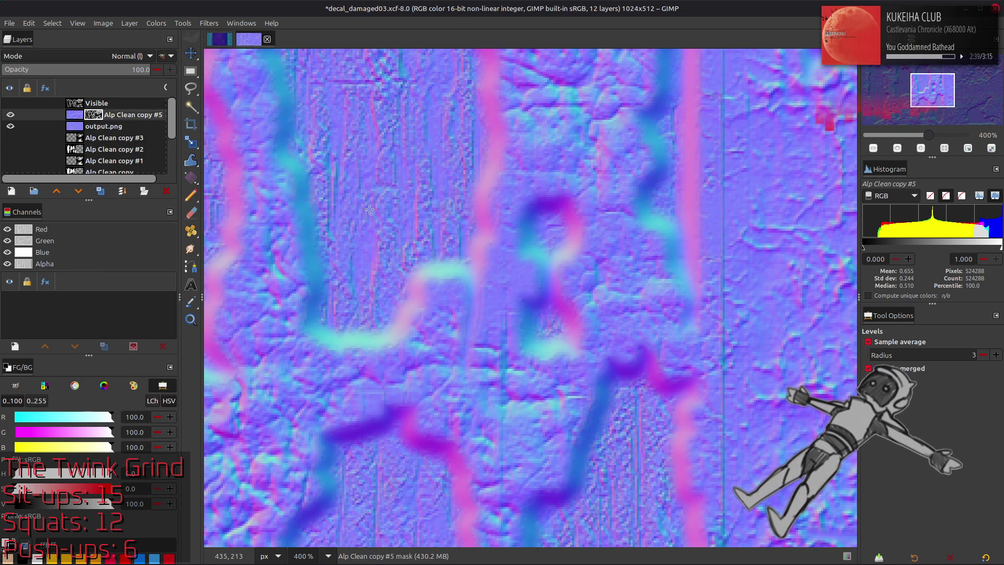
pyautogui.press('1')
pyautogui.click(11, 115)
pyautogui.click(11, 115)
pyautogui.click(11, 115)
pyautogui.click(11, 114)
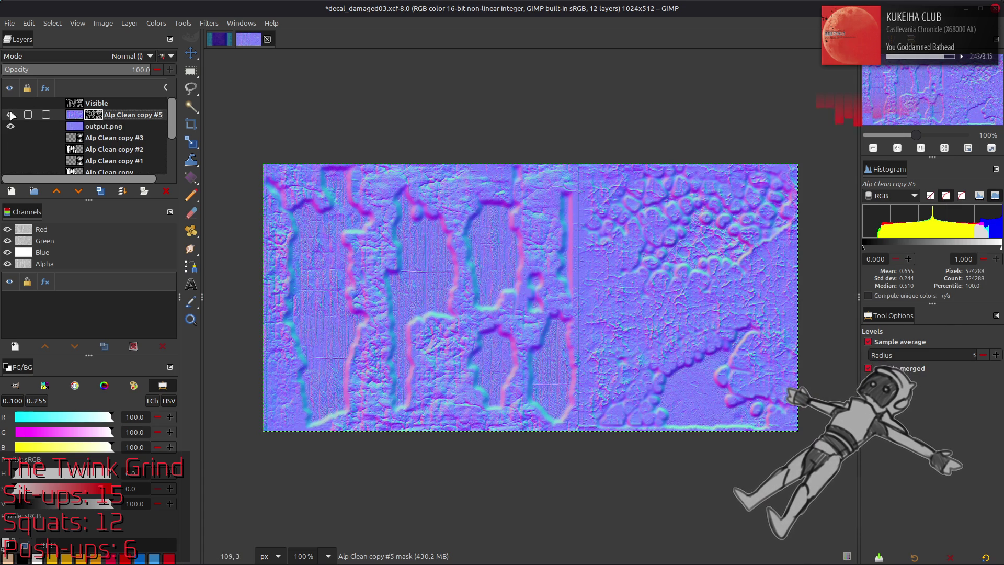
# Step: Invert the colours of Alp Clean copy #5's normal map and compare it on and off
pyautogui.click(11, 114)
pyautogui.click(11, 115)
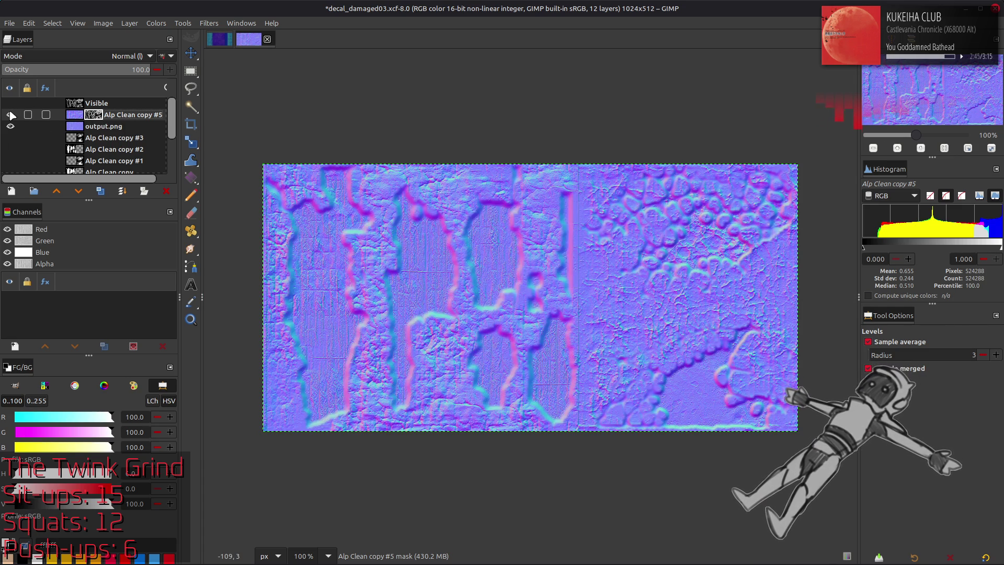
pyautogui.click(74, 115)
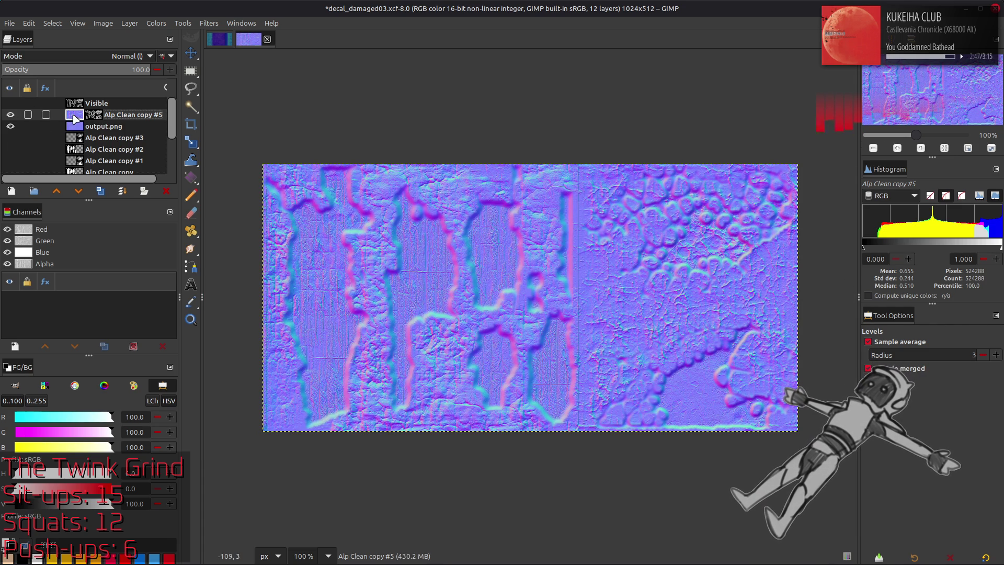
pyautogui.click(161, 23)
pyautogui.click(184, 165)
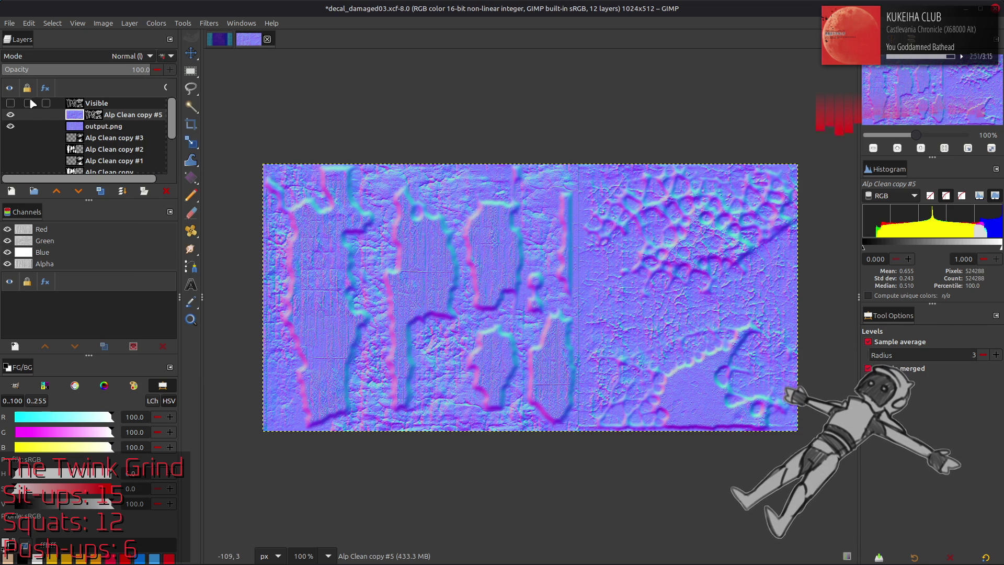
pyautogui.click(10, 115)
pyautogui.click(11, 115)
pyautogui.click(10, 115)
pyautogui.click(11, 114)
pyautogui.click(11, 114)
pyautogui.click(10, 115)
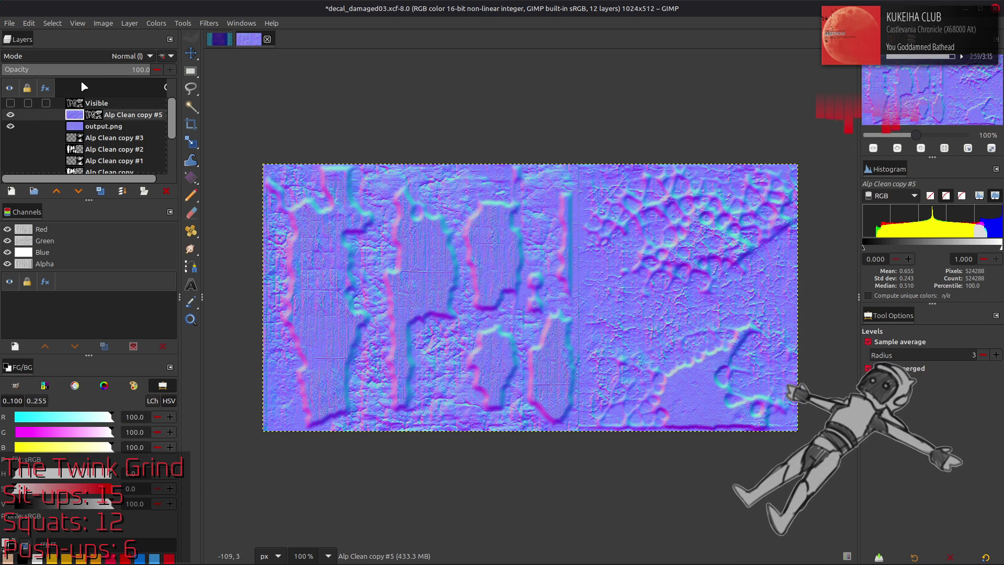
# Step: Try the layer in legacy Grain merge mode, toggling it to compare
pyautogui.click(164, 57)
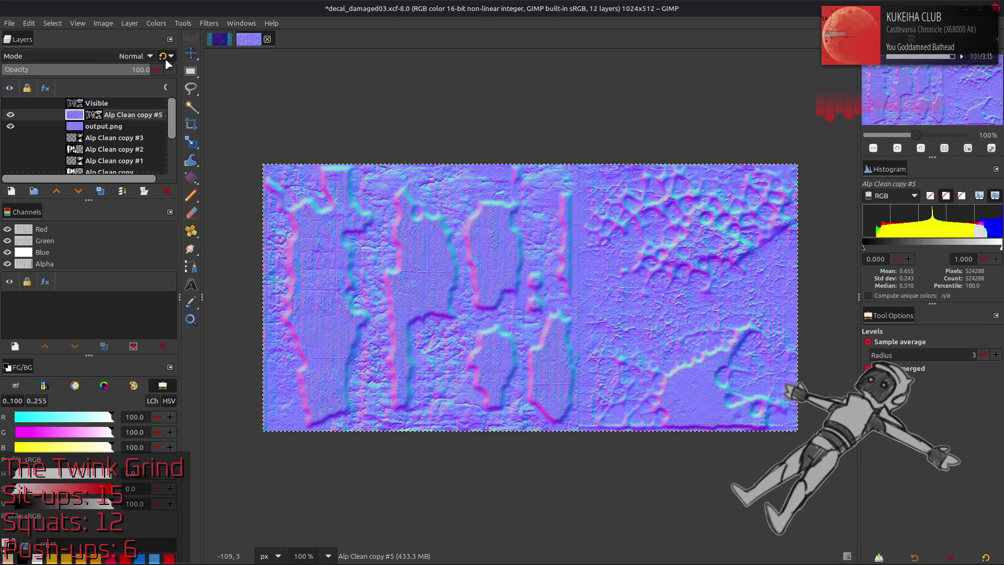
pyautogui.click(131, 56)
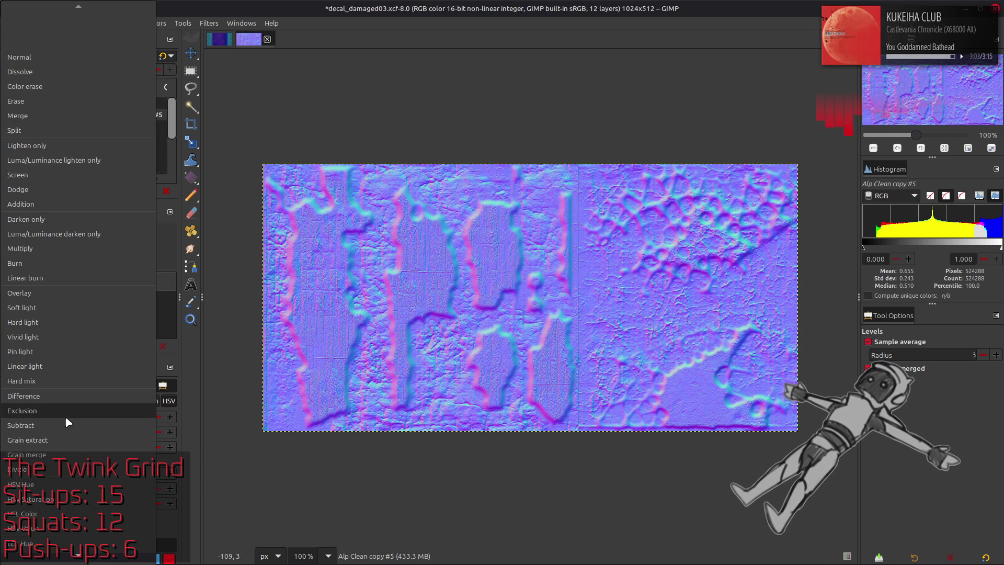
pyautogui.click(61, 455)
pyautogui.click(163, 56)
pyautogui.click(10, 116)
pyautogui.click(11, 115)
pyautogui.click(10, 116)
pyautogui.click(10, 115)
pyautogui.click(11, 115)
pyautogui.click(11, 115)
pyautogui.click(11, 116)
pyautogui.click(10, 116)
pyautogui.click(10, 116)
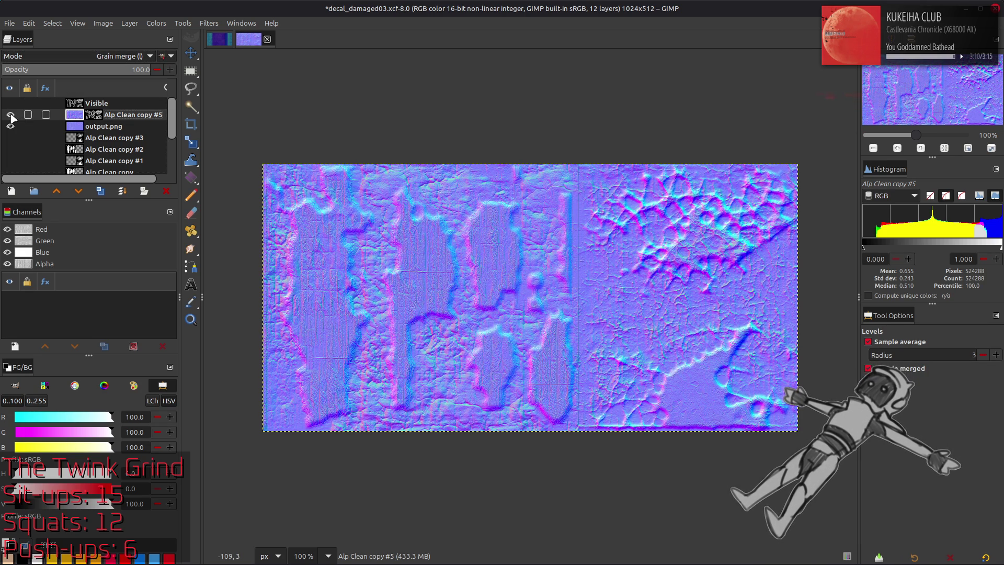
# Step: Set Alp Clean copy #5 to Normal (legacy) mode at 50 opacity
pyautogui.click(119, 56)
pyautogui.scroll(3, 119, 57)
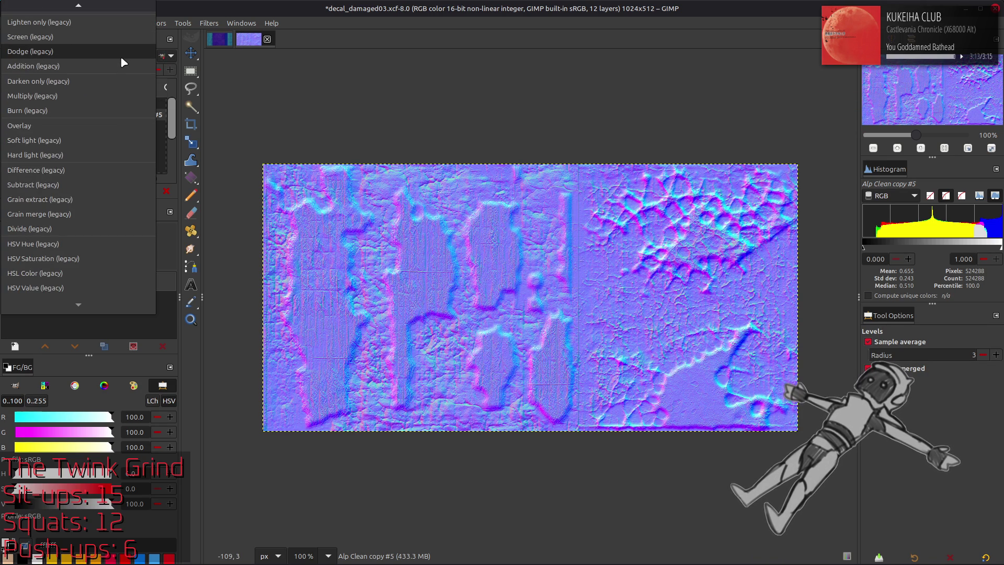
pyautogui.scroll(2, 120, 55)
pyautogui.click(84, 7)
pyautogui.click(99, 69)
pyautogui.write('50')
pyautogui.press('Return')
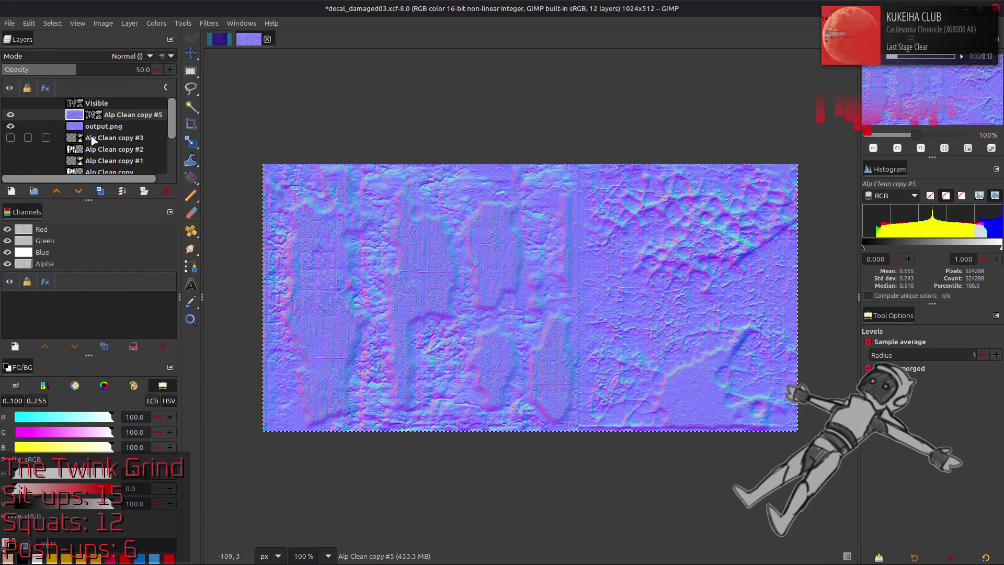
pyautogui.click(10, 115)
pyautogui.click(10, 115)
pyautogui.click(11, 115)
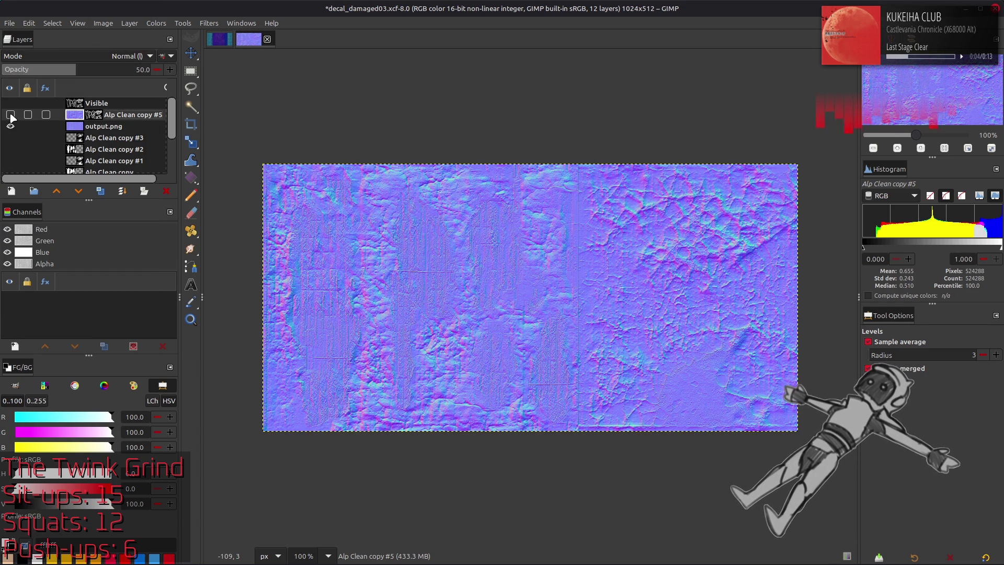
pyautogui.click(11, 115)
pyautogui.click(11, 115)
pyautogui.click(10, 115)
pyautogui.click(11, 115)
pyautogui.click(10, 115)
pyautogui.click(11, 115)
pyautogui.click(11, 115)
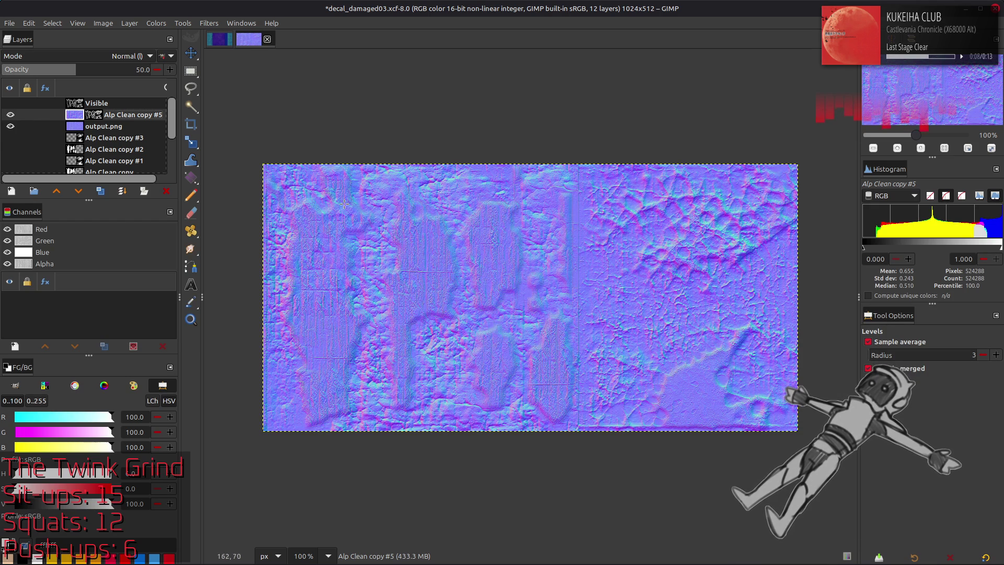
pyautogui.press('2')
pyautogui.click(11, 115)
pyautogui.click(11, 116)
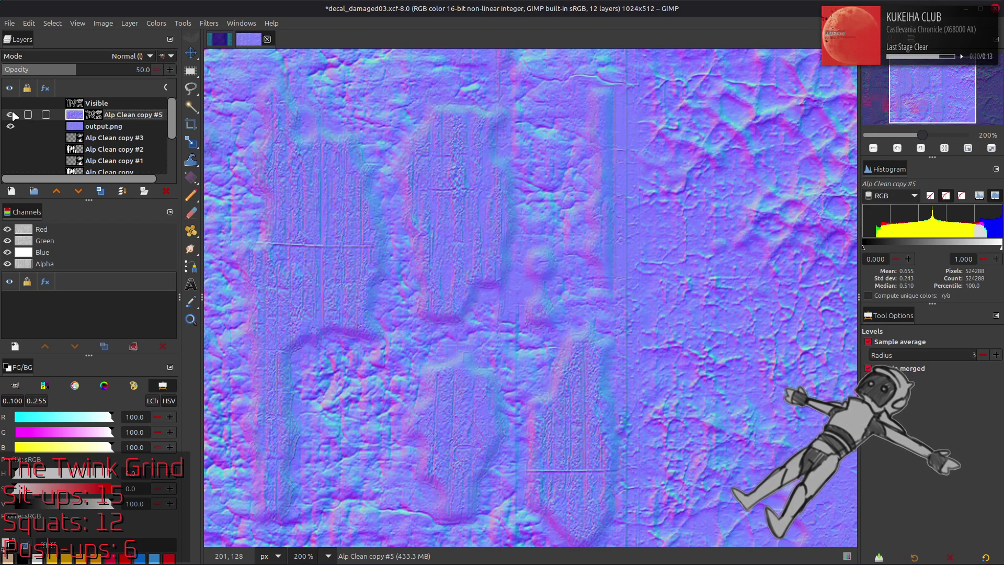
pyautogui.click(96, 57)
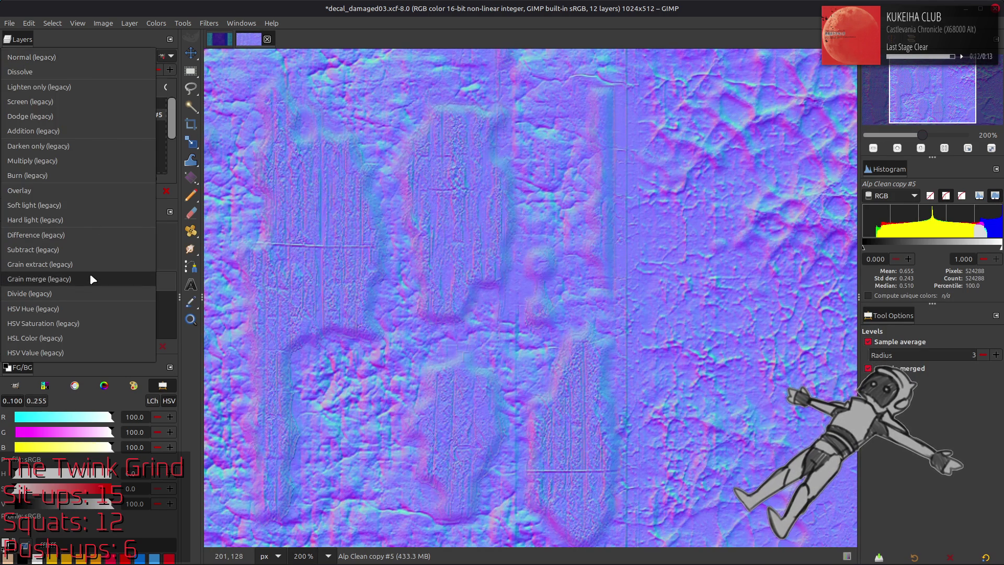
pyautogui.click(92, 280)
pyautogui.click(84, 56)
pyautogui.scroll(5, 84, 56)
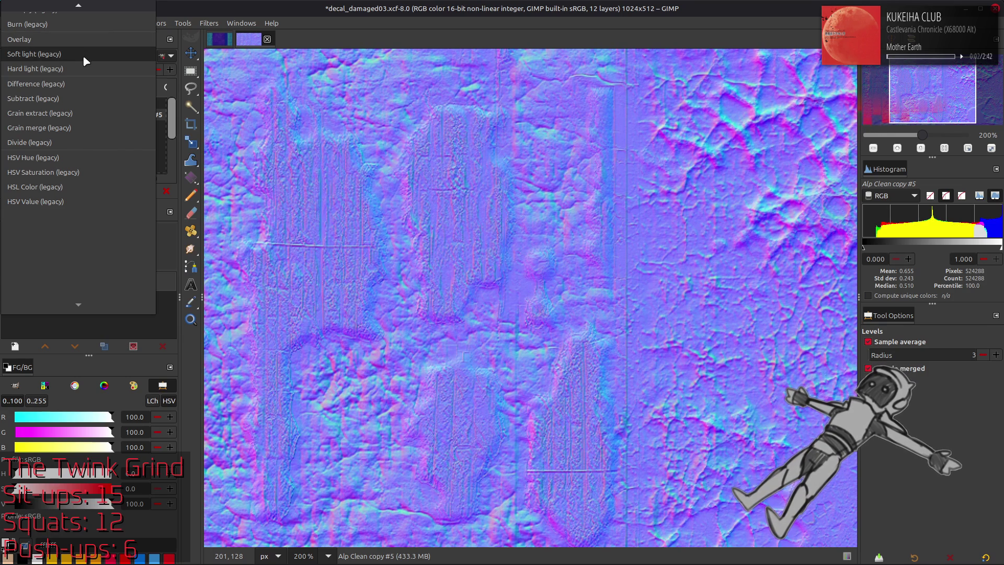
pyautogui.click(83, 55)
pyautogui.click(83, 54)
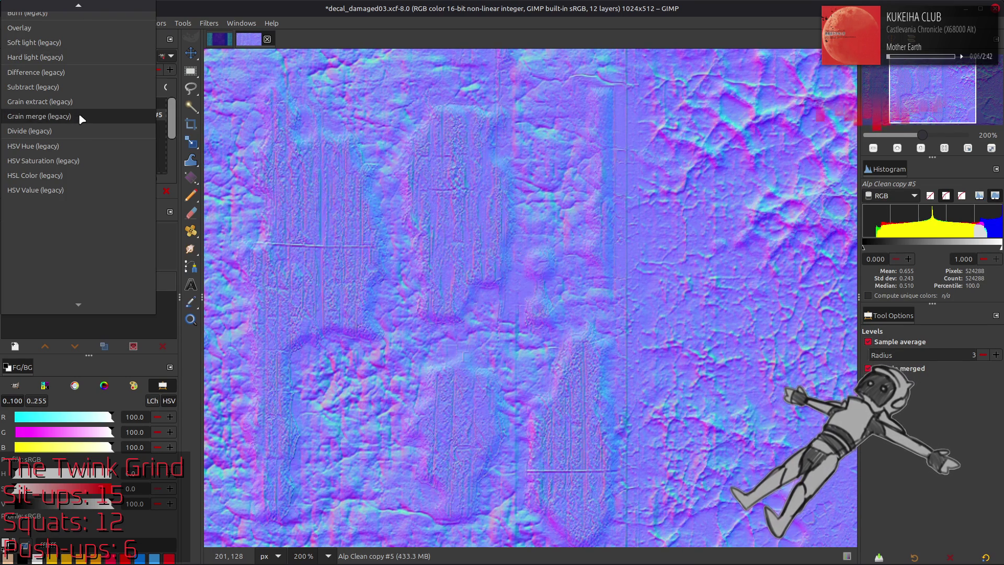
pyautogui.click(80, 115)
pyautogui.click(102, 55)
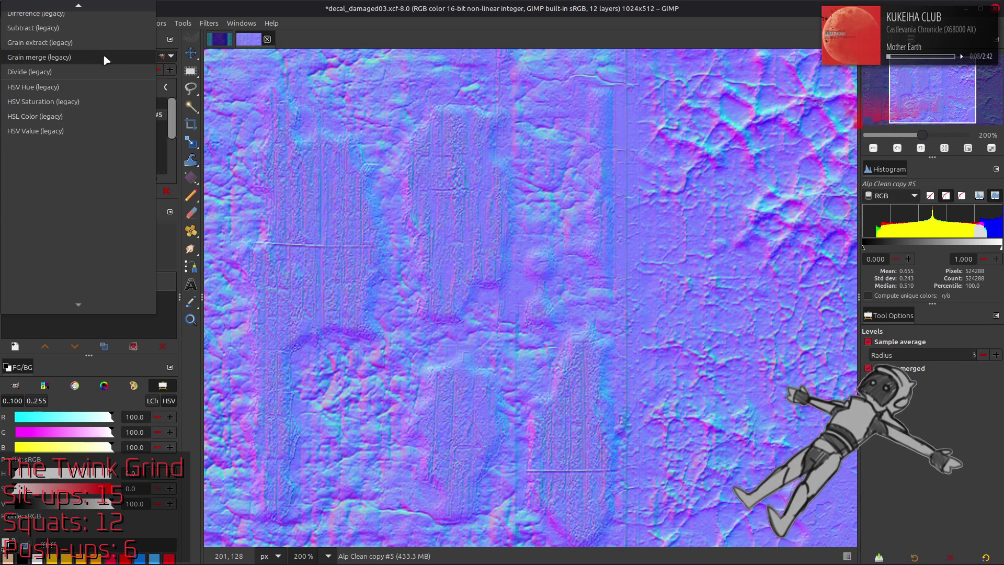
pyautogui.scroll(3, 104, 50)
pyautogui.scroll(4, 104, 47)
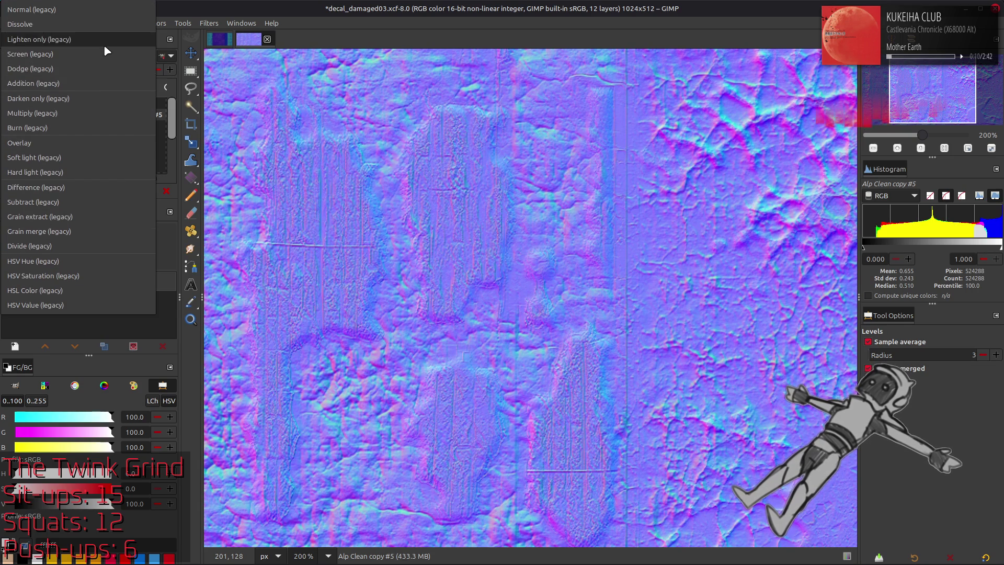
pyautogui.click(90, 11)
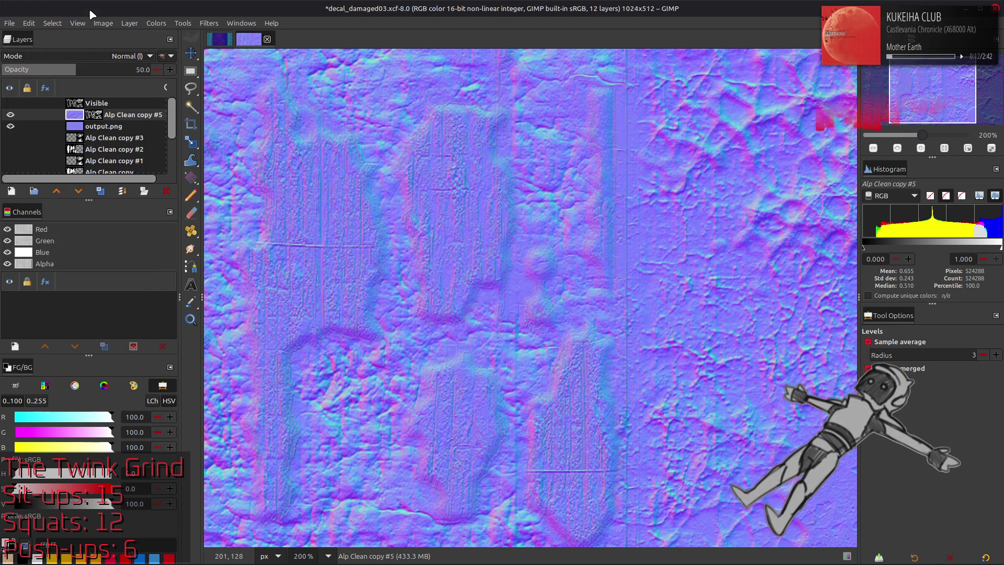
pyautogui.scroll(-5, 252, 137)
pyautogui.keyDown('shift'); pyautogui.hscroll(5, 252, 137); pyautogui.keyUp('shift')
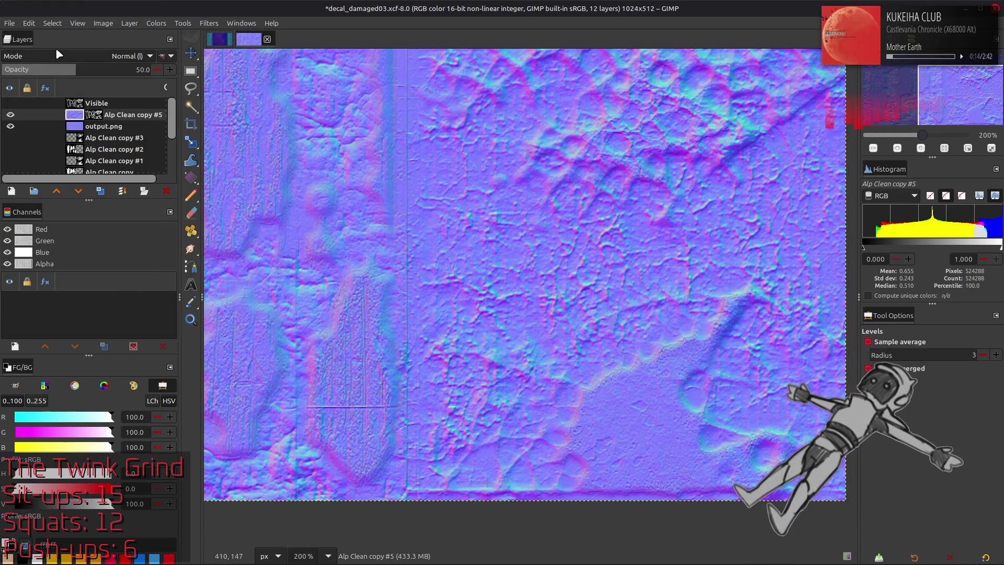
pyautogui.click(57, 54)
pyautogui.click(77, 283)
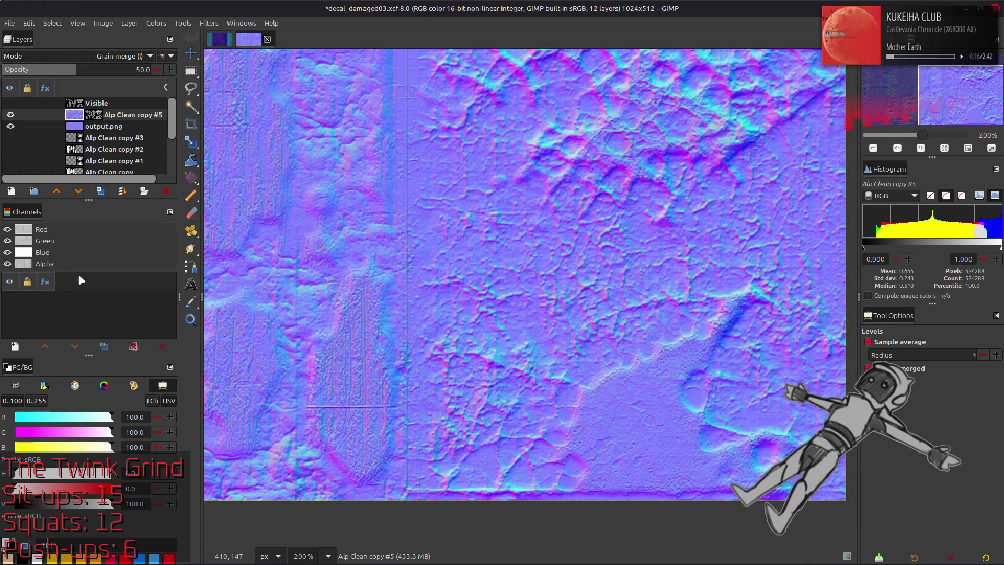
pyautogui.click(10, 115)
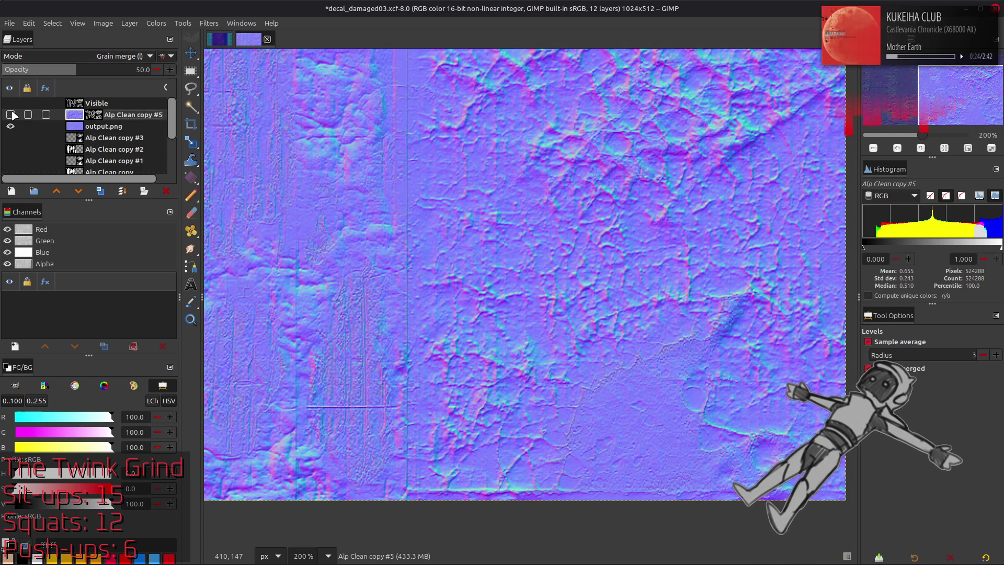
pyautogui.click(11, 114)
pyautogui.click(11, 114)
pyautogui.click(11, 114)
pyautogui.click(11, 115)
pyautogui.click(11, 115)
pyautogui.click(11, 114)
pyautogui.click(11, 114)
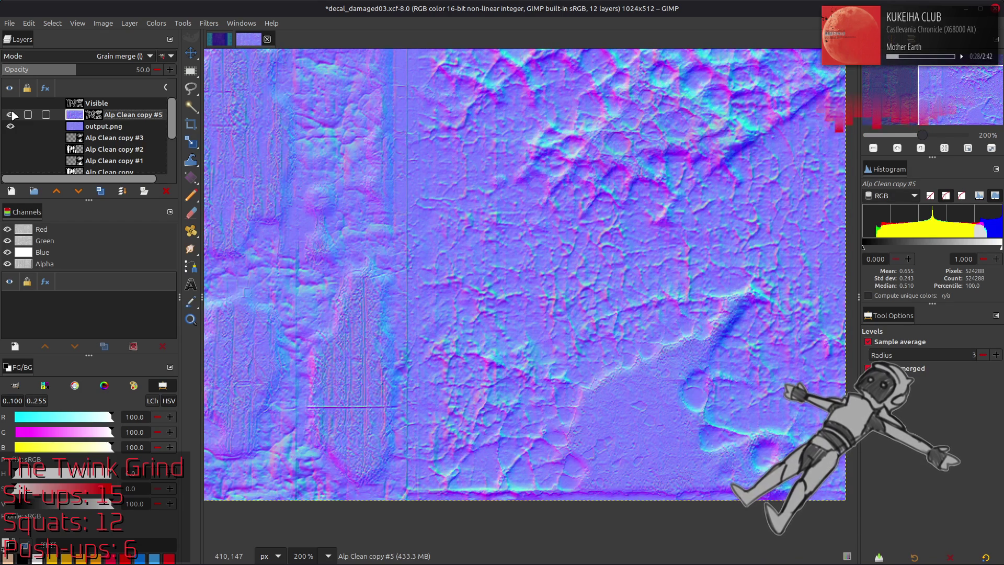
pyautogui.click(11, 114)
pyautogui.click(11, 115)
pyautogui.click(11, 115)
pyautogui.click(11, 115)
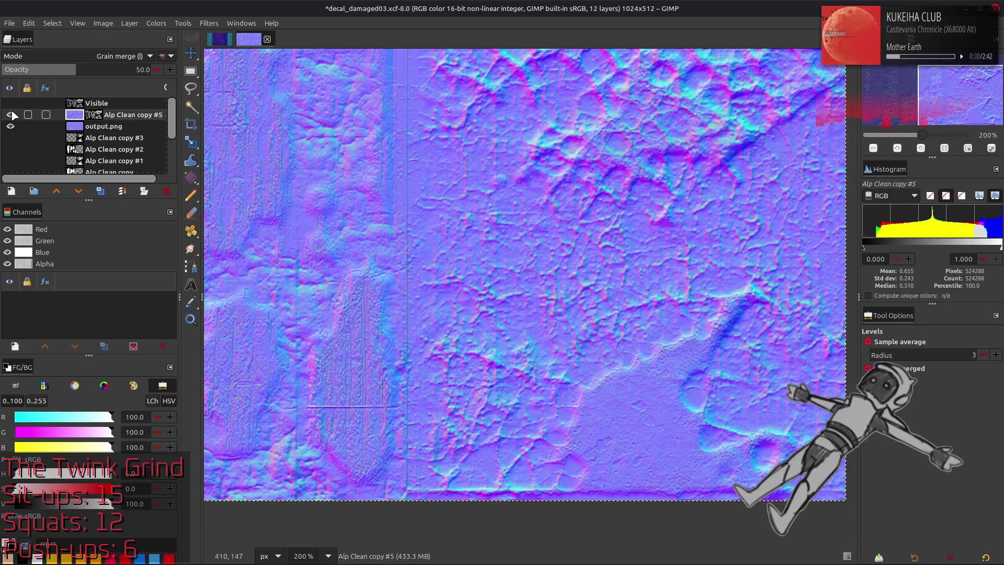
pyautogui.click(99, 57)
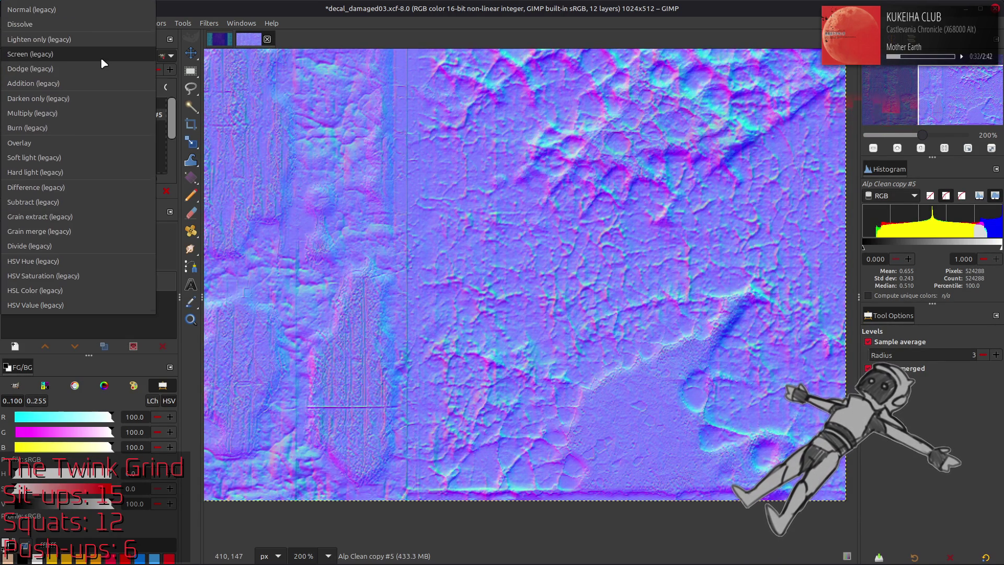
pyautogui.click(93, 14)
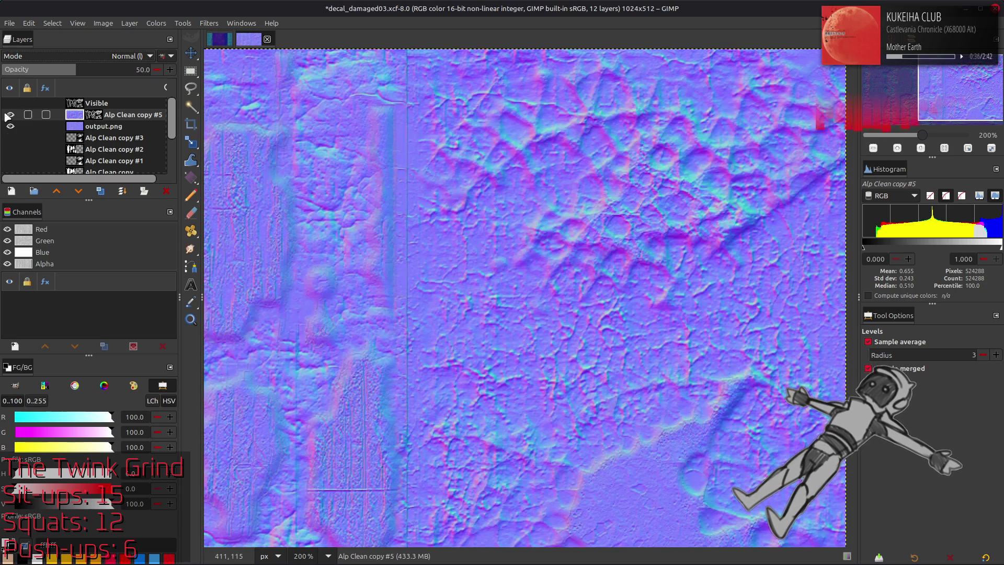
pyautogui.click(10, 114)
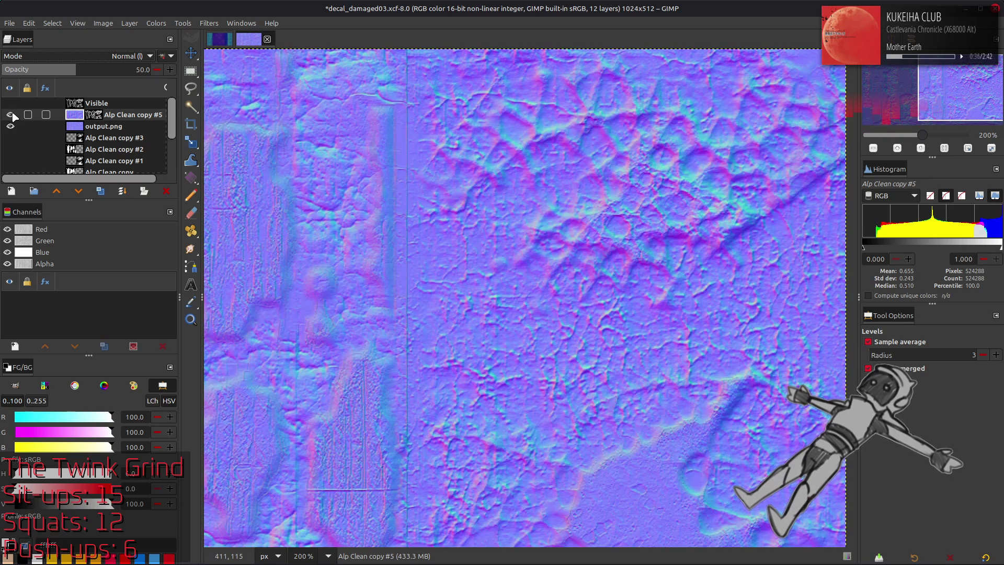
pyautogui.click(108, 130)
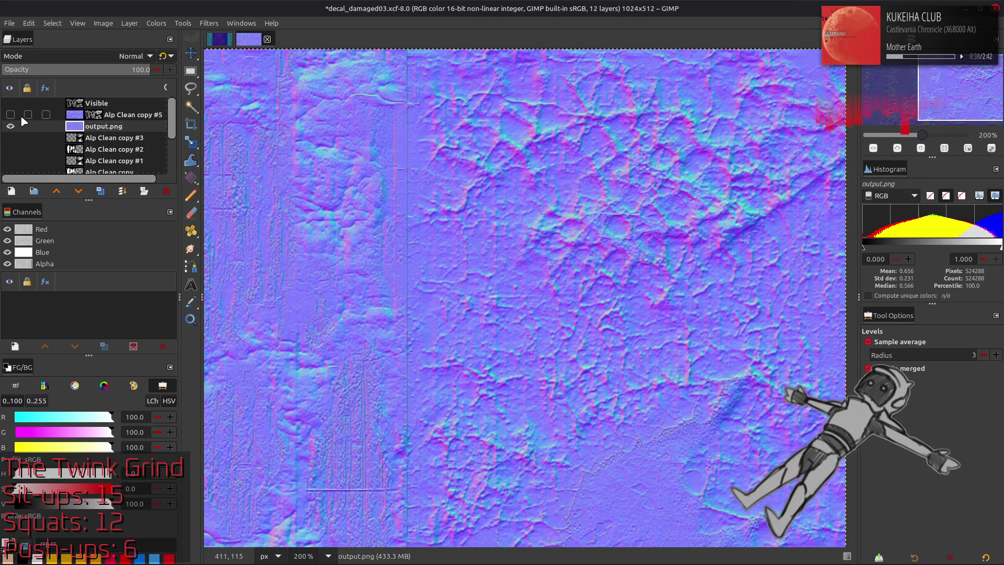
pyautogui.hotkey('ctrl', 'z')
pyautogui.hotkey('ctrl', 'z')
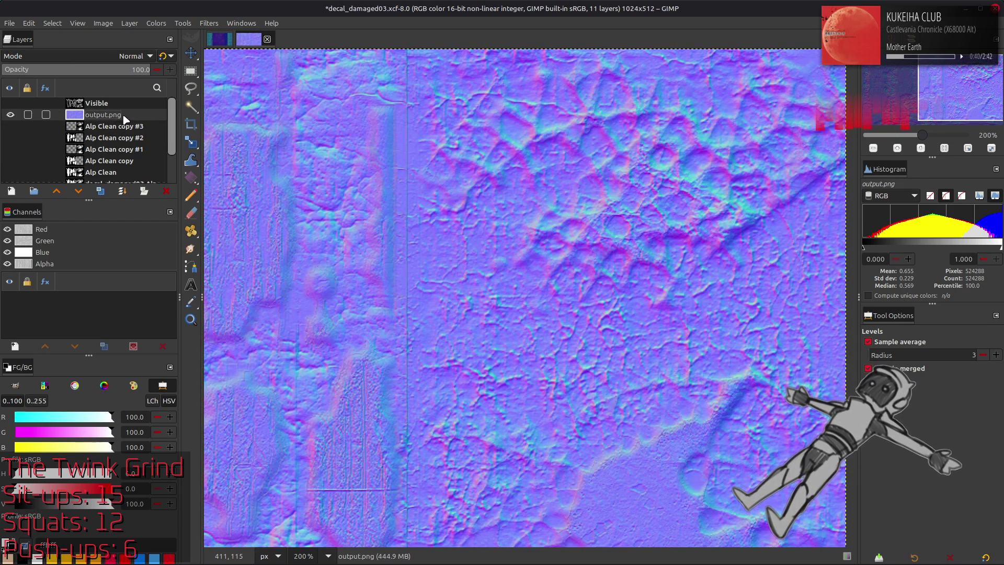
pyautogui.hotkey('ctrl', 'y')
pyautogui.click(96, 57)
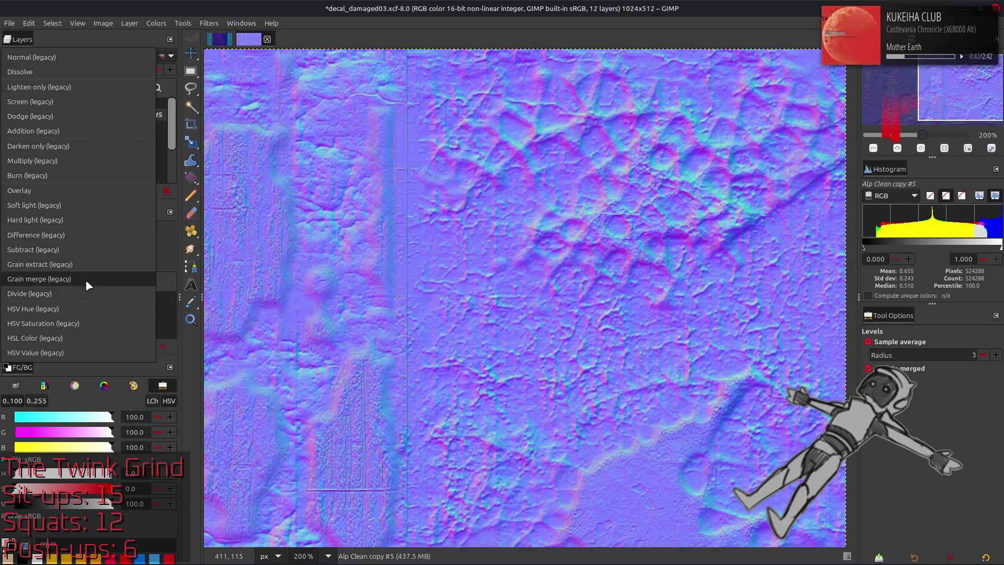
pyautogui.press('Escape')
pyautogui.hotkey('ctrl', 'z')
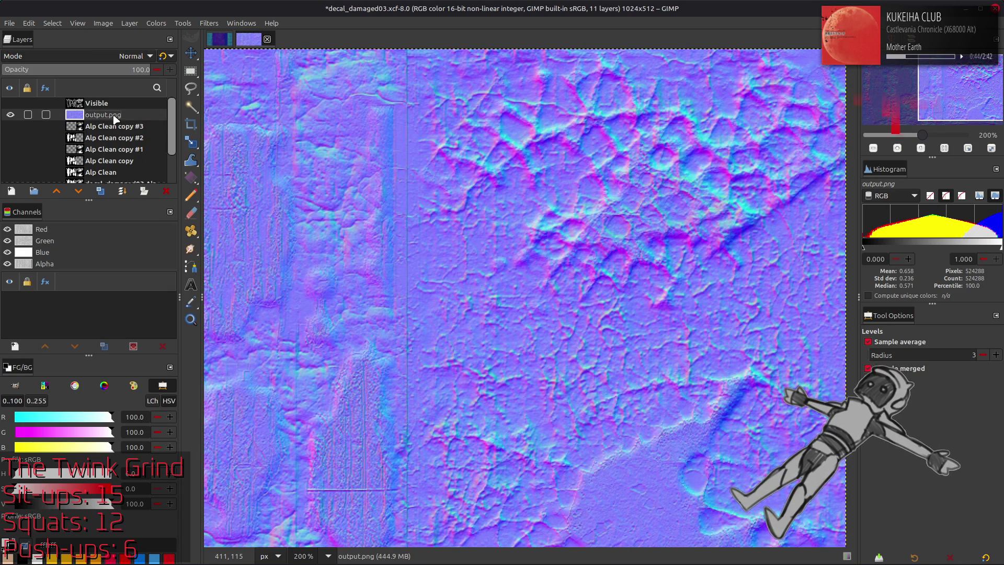
pyautogui.hotkey('ctrl', 'y')
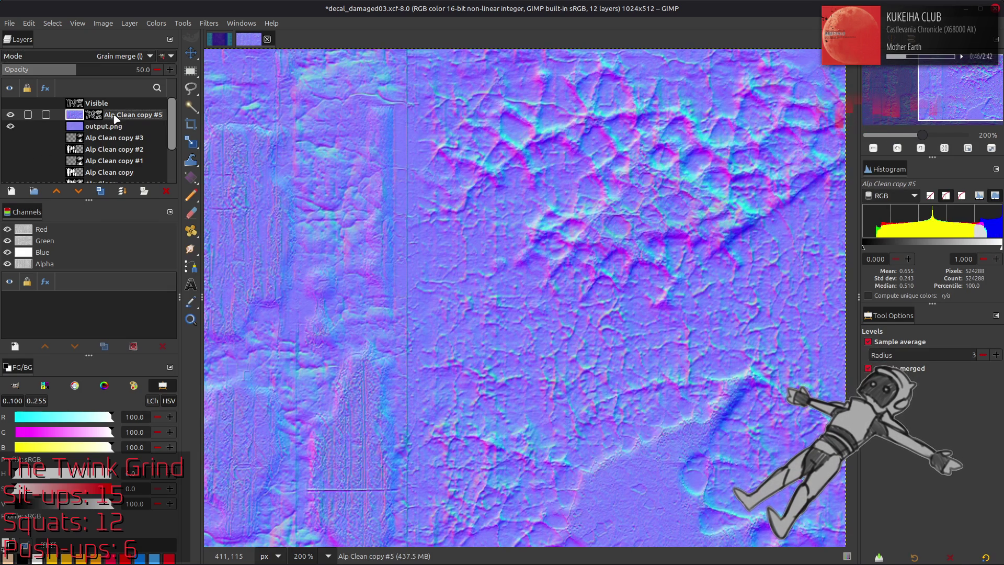
pyautogui.hotkey('ctrl', 'z')
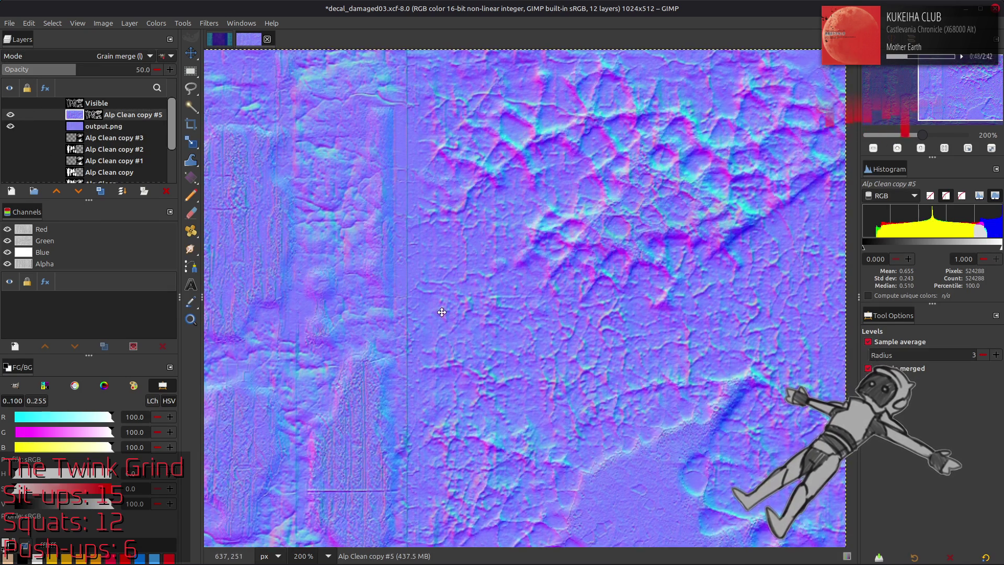
pyautogui.press('1')
pyautogui.hotkey('ctrl', 'y')
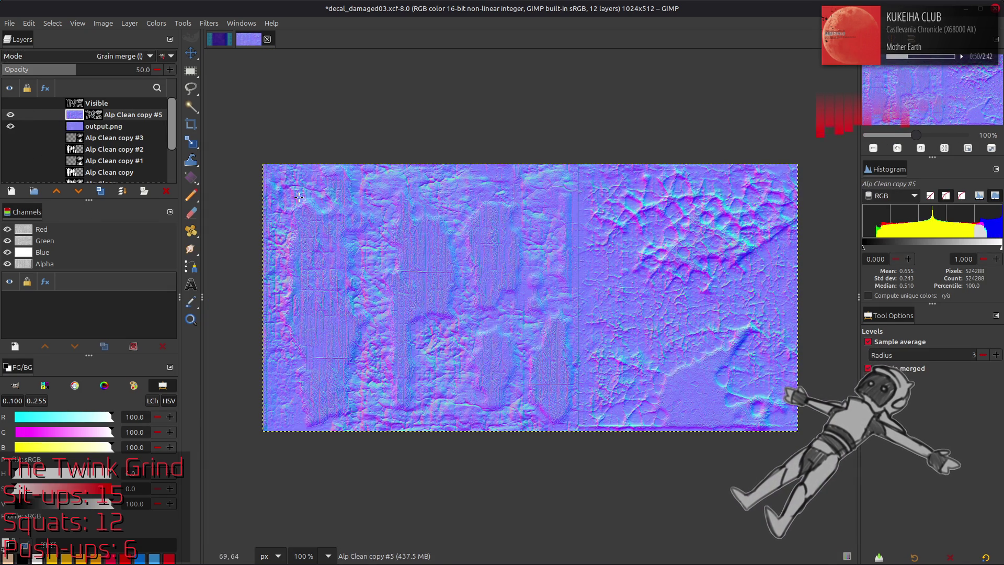
pyautogui.hotkey('ctrl', 'y')
pyautogui.hotkey('ctrl', 'y')
pyautogui.hotkey('ctrl', 'y')
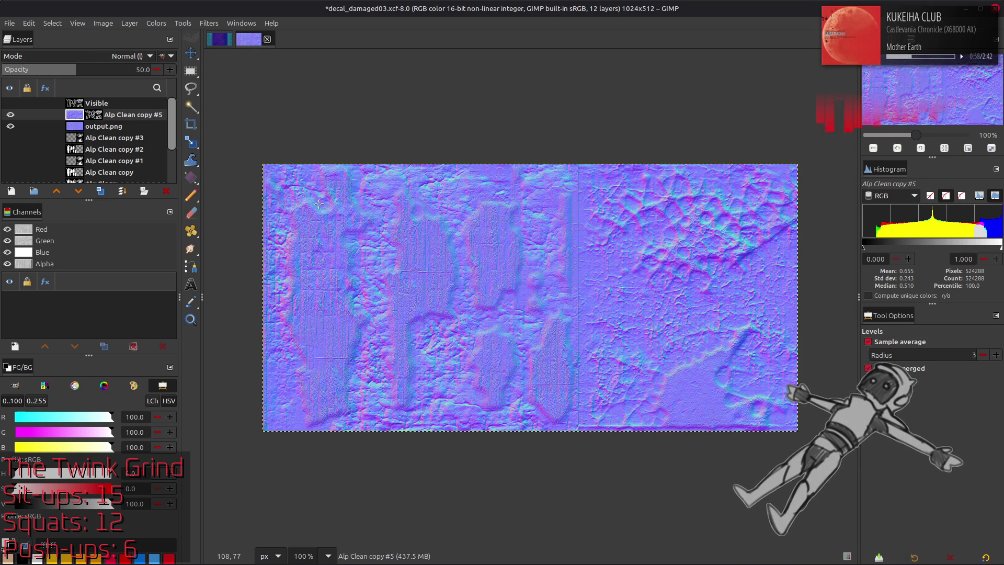
pyautogui.hotkey('ctrl', 'z')
pyautogui.hotkey('ctrl', 'y')
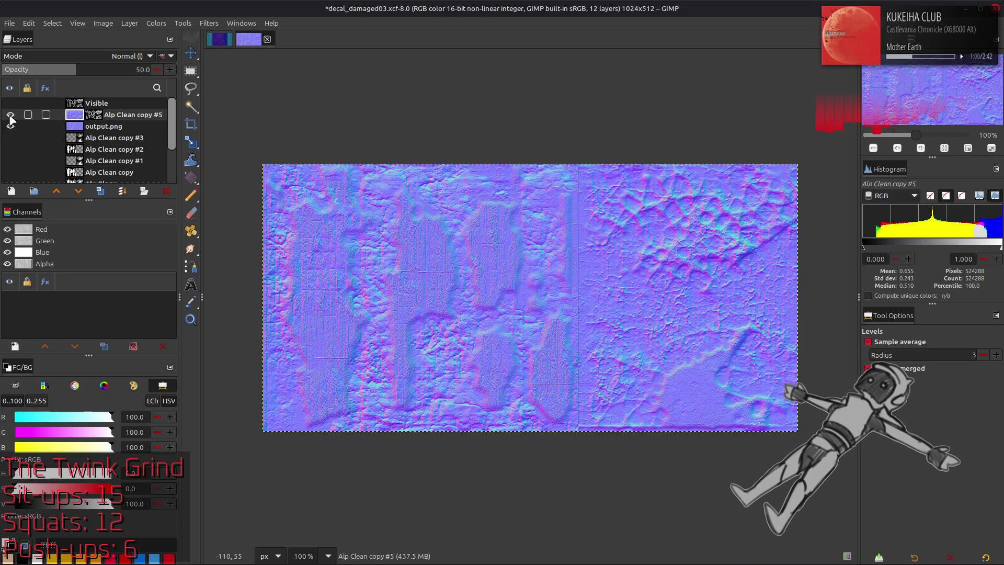
pyautogui.click(10, 115)
pyautogui.click(11, 114)
pyautogui.click(10, 115)
pyautogui.click(10, 114)
pyautogui.click(10, 115)
pyautogui.click(10, 115)
pyautogui.click(11, 114)
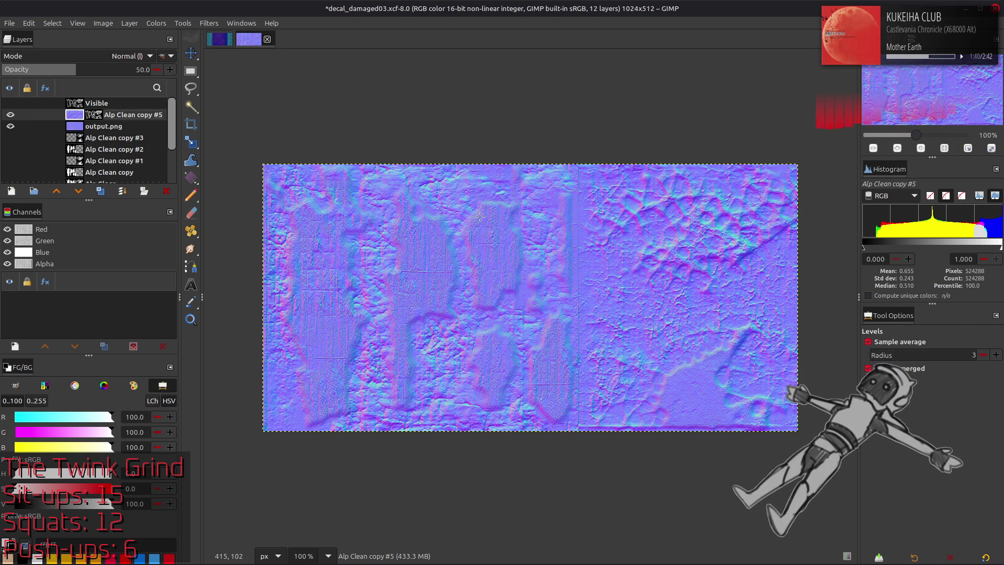
# Step: Switch to the Move tool and bring up the layer actions menu
pyautogui.press('m')
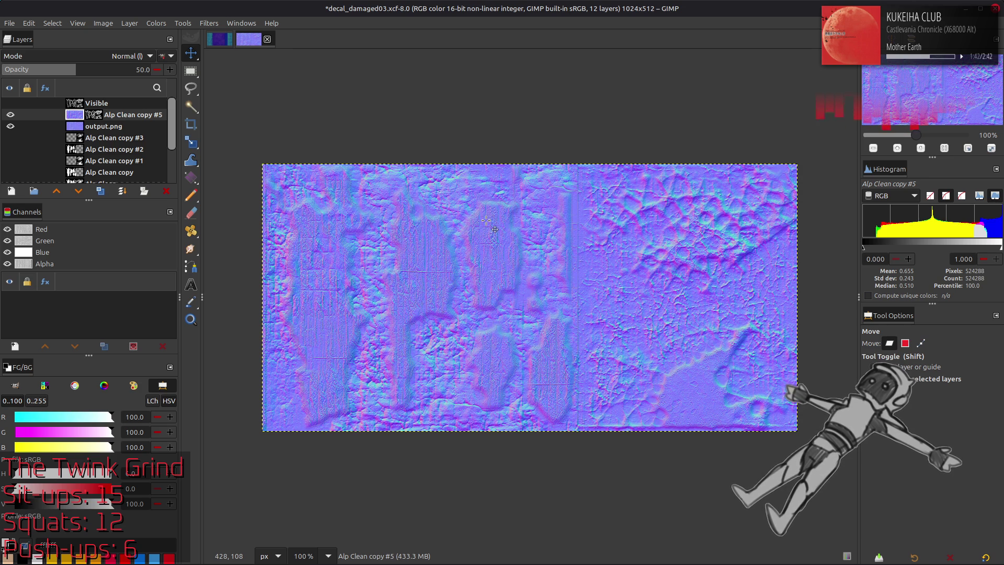
pyautogui.rightClick(116, 119)
# Step: Create Visible #1 from the visible layers and set its blue output high to 0 in Levels
pyautogui.click(152, 215)
pyautogui.rightClick(115, 118)
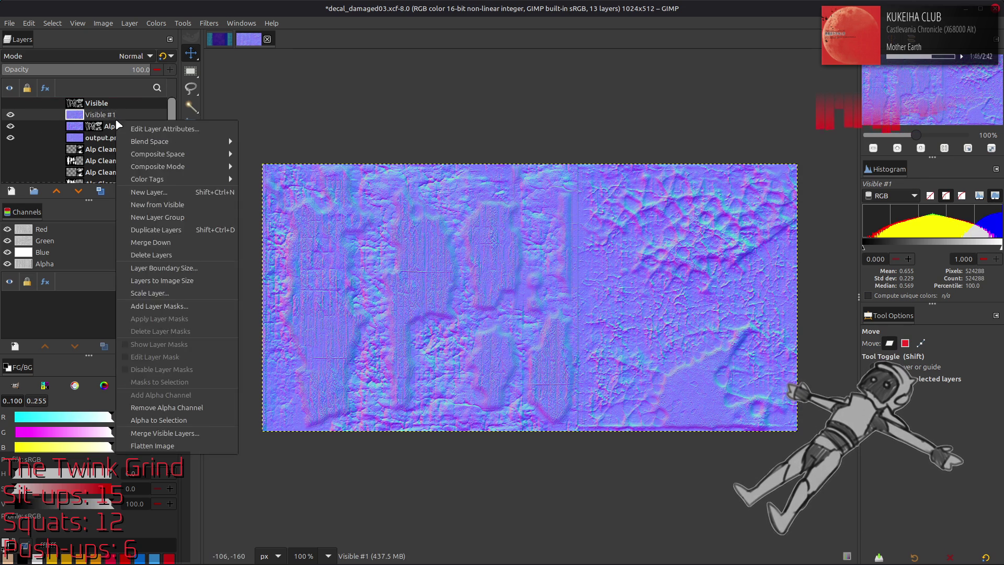
pyautogui.click(143, 84)
pyautogui.click(155, 23)
pyautogui.click(185, 138)
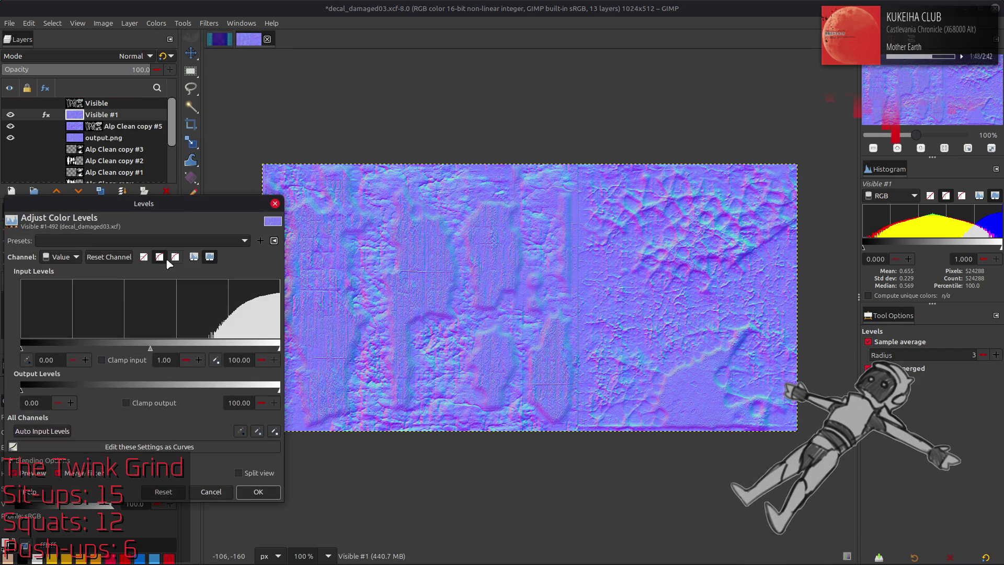
pyautogui.scroll(-3, 78, 254)
pyautogui.moveTo(260, 384); pyautogui.dragTo(4, 388)
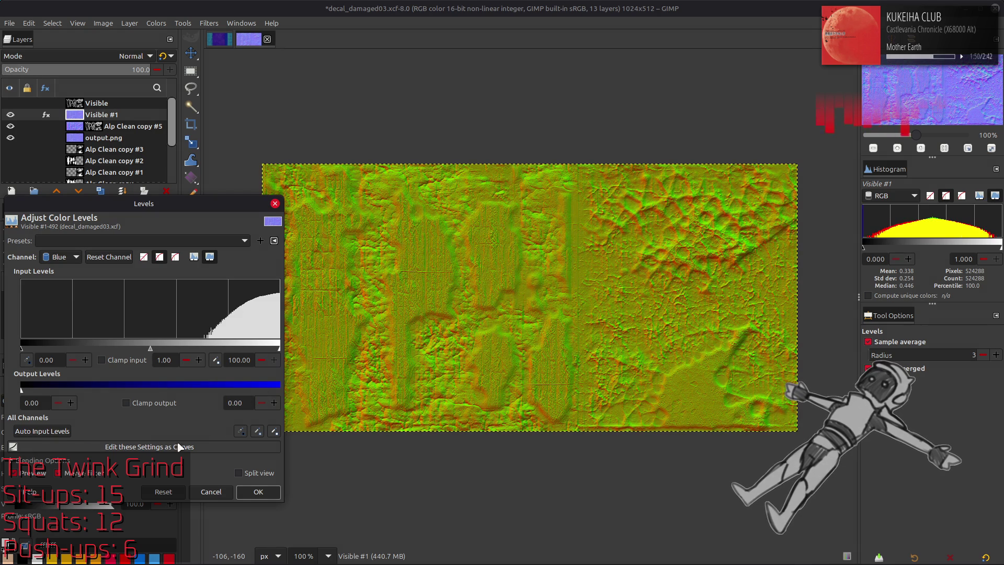
pyautogui.click(268, 497)
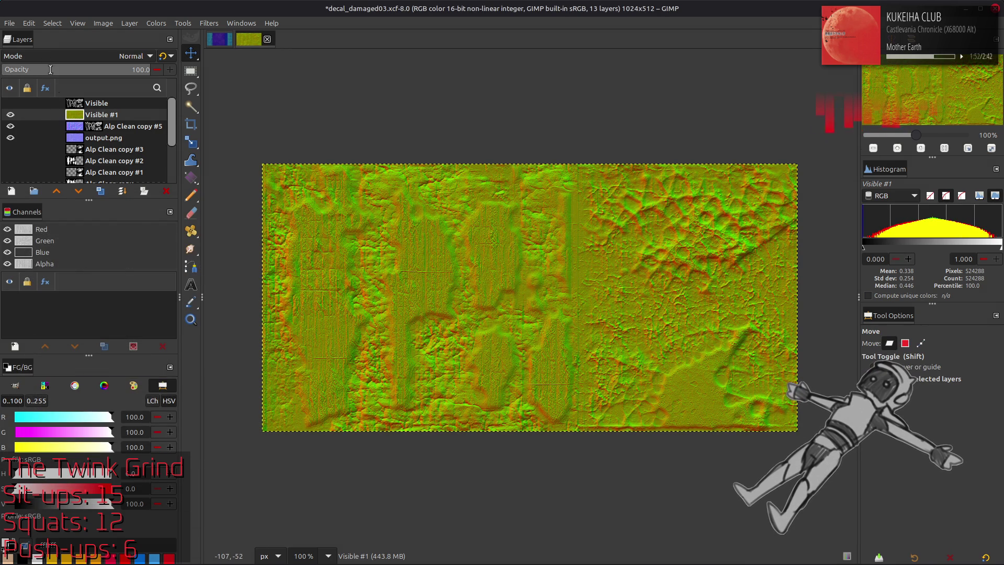
# Step: Start exporting the image as decal_damaged03.dds and switch to the file manager
pyautogui.click(13, 24)
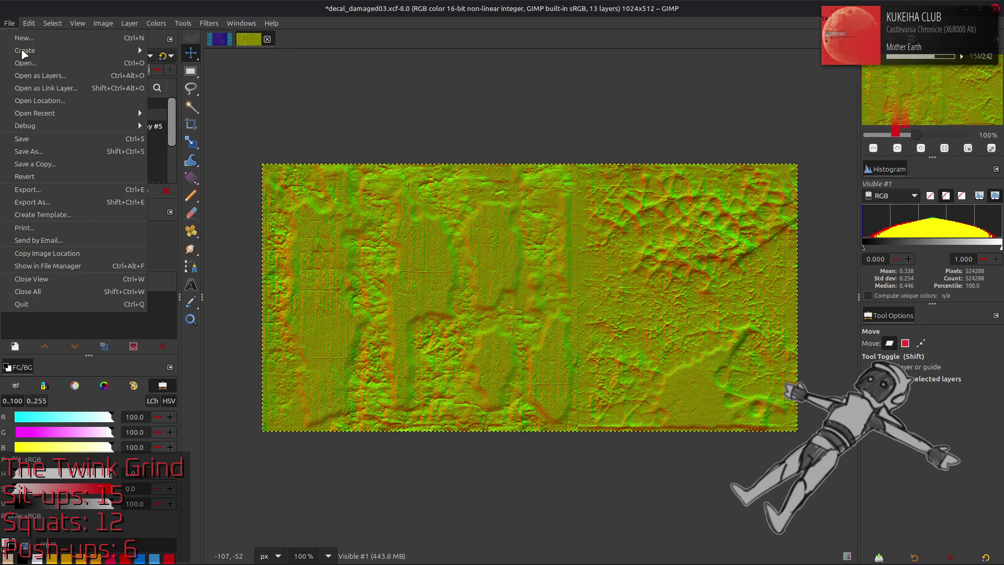
pyautogui.click(90, 203)
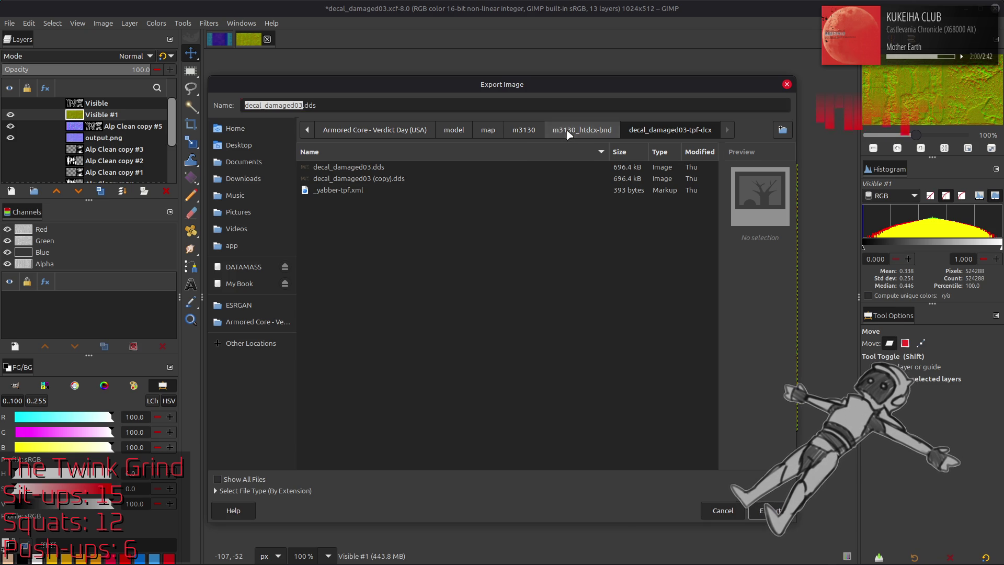
pyautogui.hotkey('alt', 'Tab')
pyautogui.hotkey('alt', 'Tab')
pyautogui.hotkey('alt', 'Tab')
pyautogui.hotkey('alt', 'Tab')
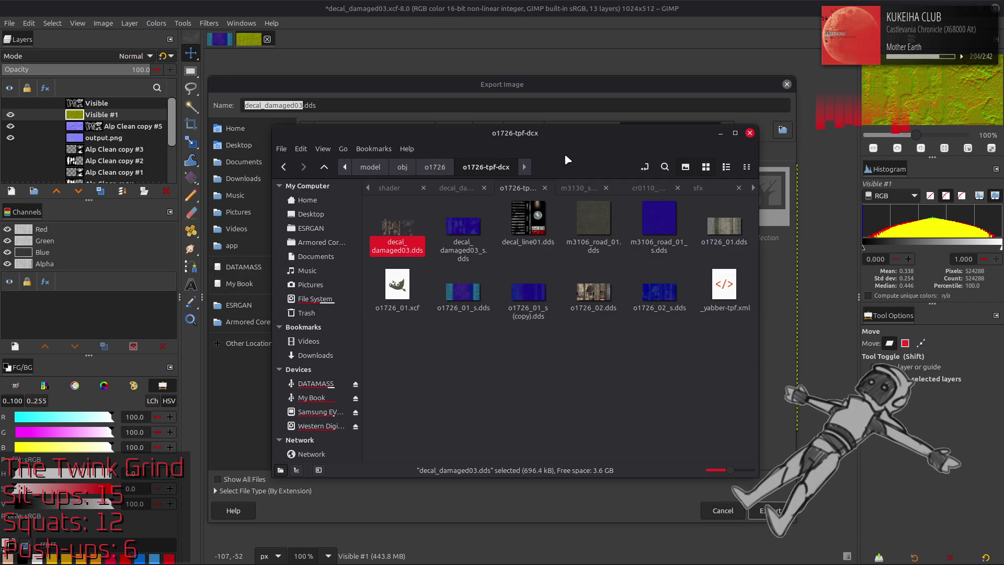
# Step: Duplicate the decal_damaged03_s-tpf-dcx folder and rename the copy decal_damaged03_n-tpf-dcx
pyautogui.click(448, 188)
pyautogui.hotkey('alt', 'Up')
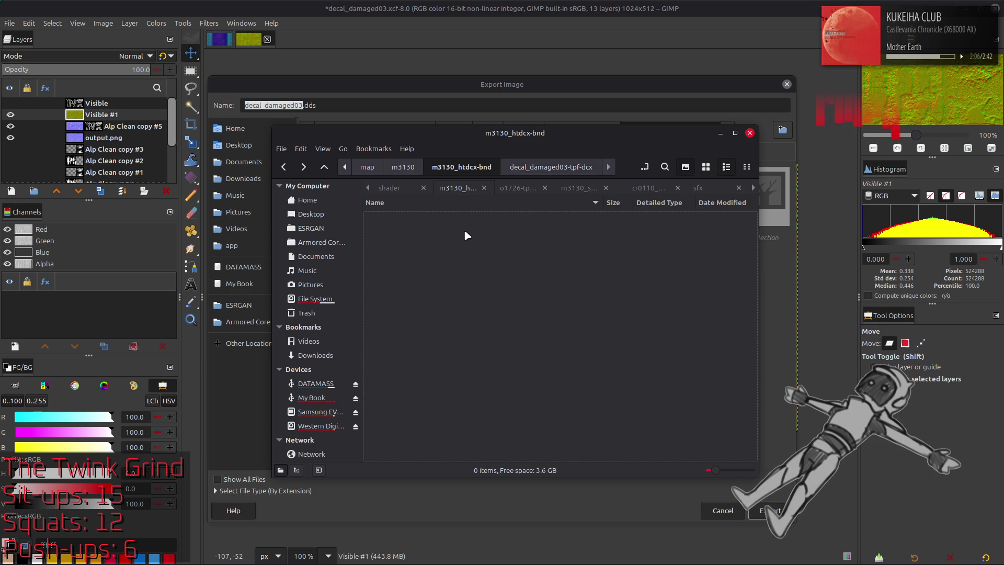
pyautogui.click(463, 216)
pyautogui.hotkey('ctrl', 'c')
pyautogui.hotkey('ctrl', 'v')
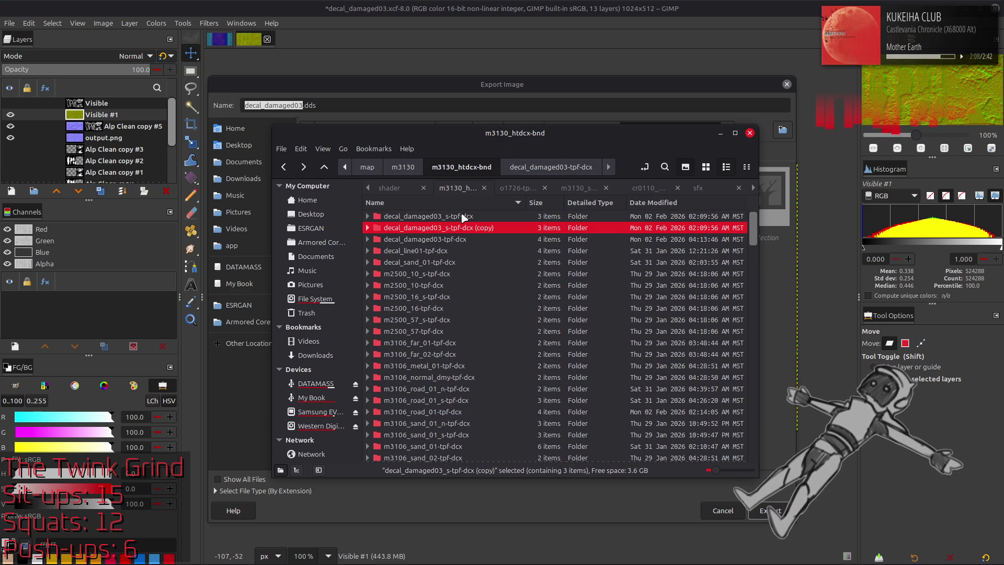
pyautogui.rightClick(463, 229)
pyautogui.click(494, 380)
pyautogui.press('BackSpace')
pyautogui.press('BackSpace')
pyautogui.press('BackSpace')
pyautogui.press('Left')
pyautogui.press('Left')
pyautogui.press('Left')
pyautogui.press('BackSpace')
pyautogui.press('BackSpace')
pyautogui.write('n-')
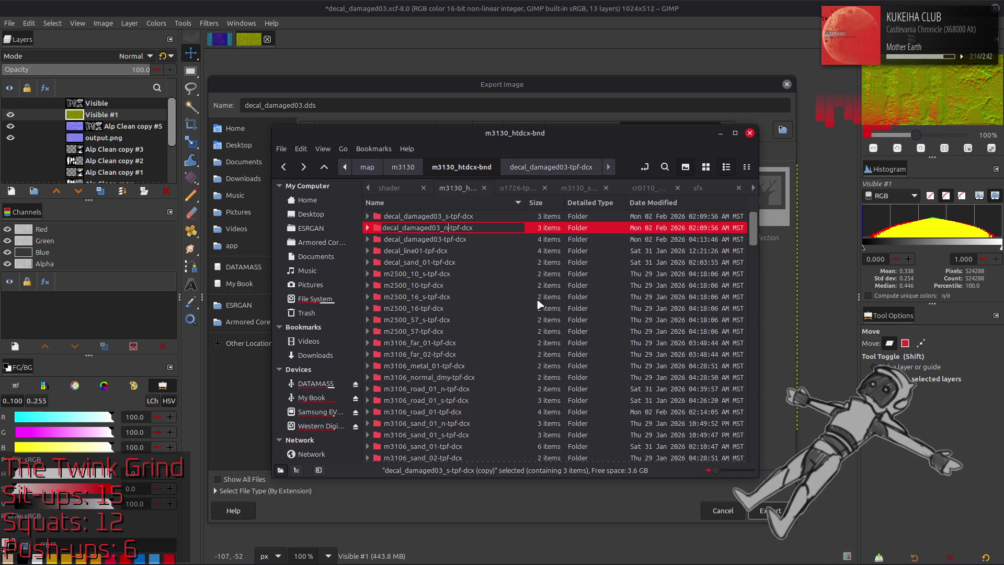
pyautogui.press('Return')
# Step: In the new folder, delete the duplicate .dds and rename the texture decal_damaged03_n.dds
pyautogui.doubleClick(485, 219)
pyautogui.click(454, 219)
pyautogui.press('Delete')
pyautogui.rightClick(401, 225)
pyautogui.click(444, 352)
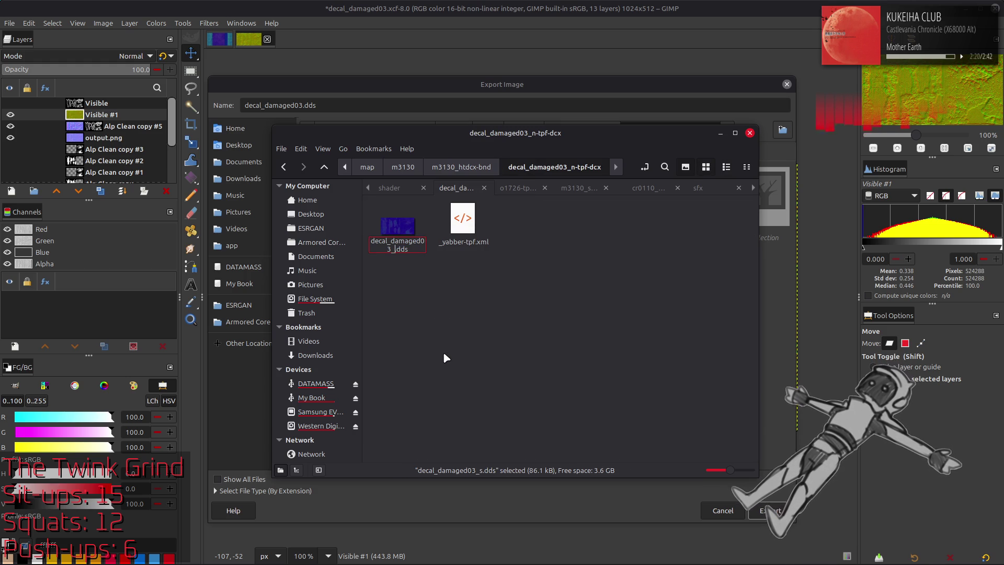
pyautogui.press('Escape')
pyautogui.press('Right')
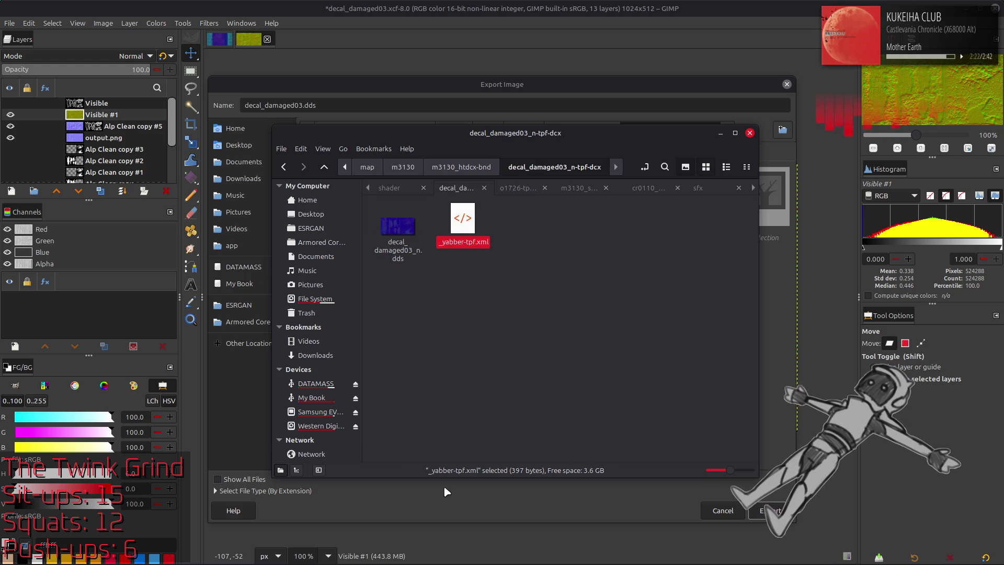
pyautogui.click(247, 555)
pyautogui.hotkey('alt', 'Tab')
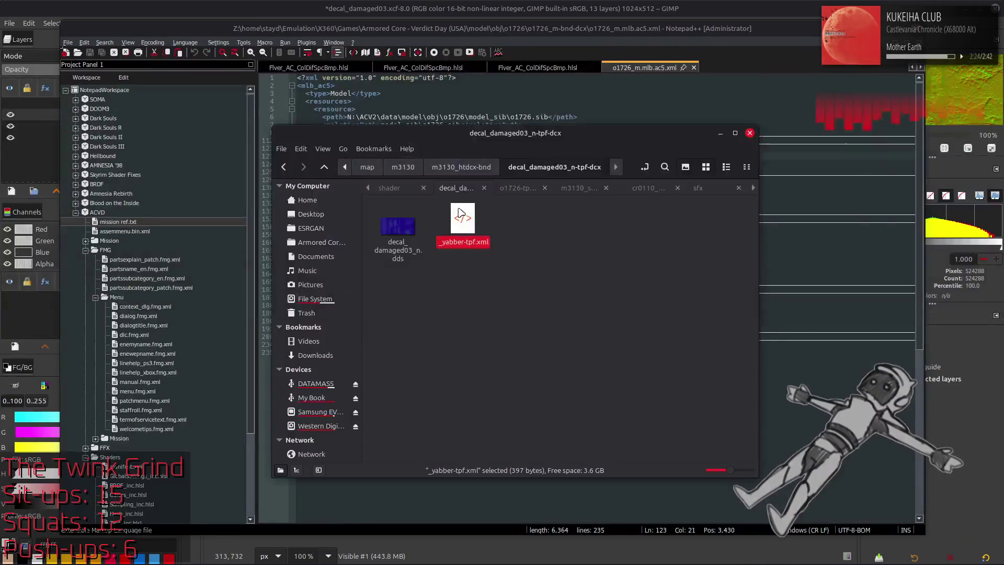
# Step: Change _s to _n in the tpf filename and texture name of _yabber-tpf.xml
pyautogui.press('Return')
pyautogui.click(778, 296)
pyautogui.click(418, 93)
pyautogui.press('BackSpace')
pyautogui.write('n')
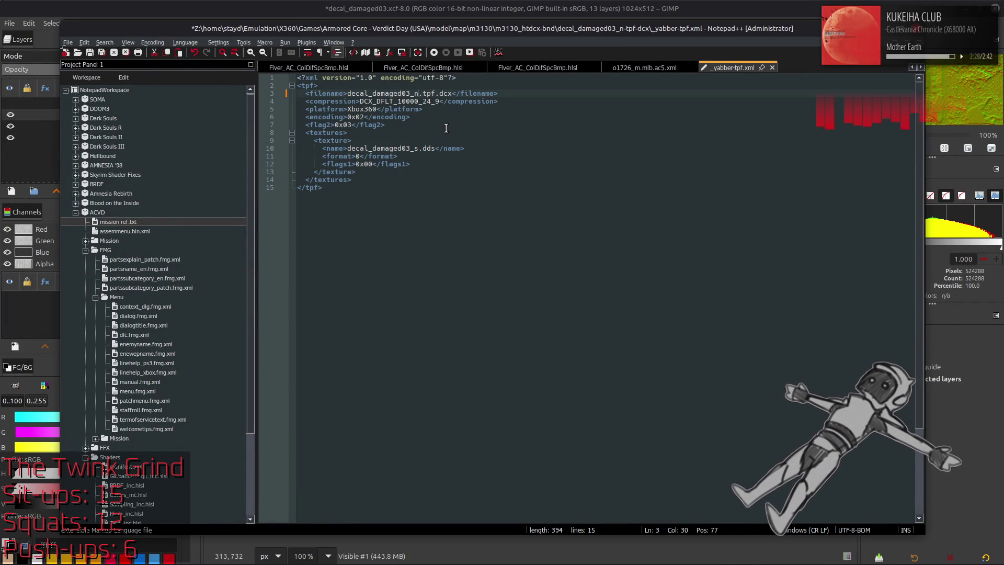
pyautogui.click(419, 148)
pyautogui.press('BackSpace')
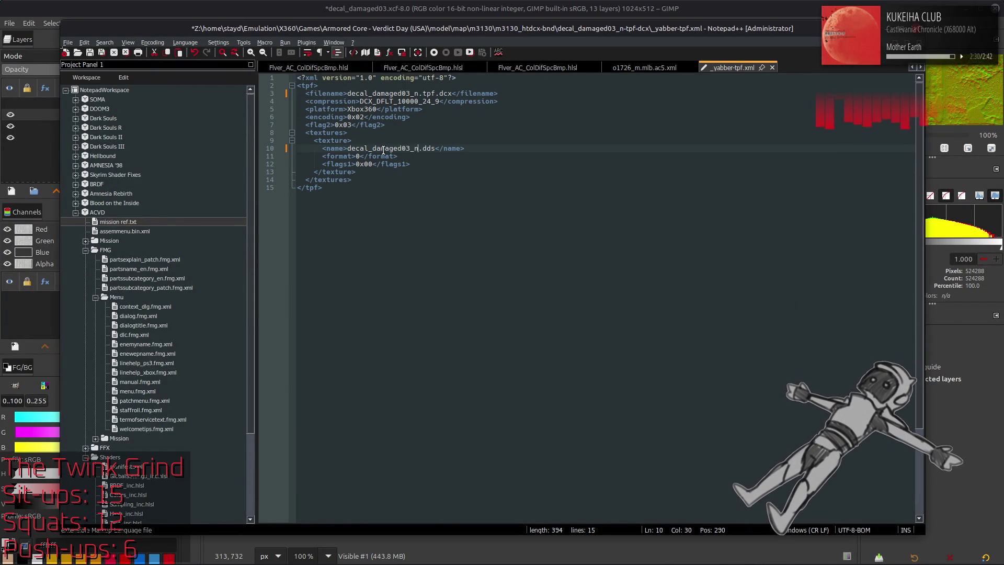
pyautogui.write('n')
# Step: Set the format value to 23, then save and close _yabber-tpf.xml
pyautogui.click(359, 156)
pyautogui.press('BackSpace')
pyautogui.write('23')
pyautogui.click(464, 163)
pyautogui.hotkey('ctrl', 's')
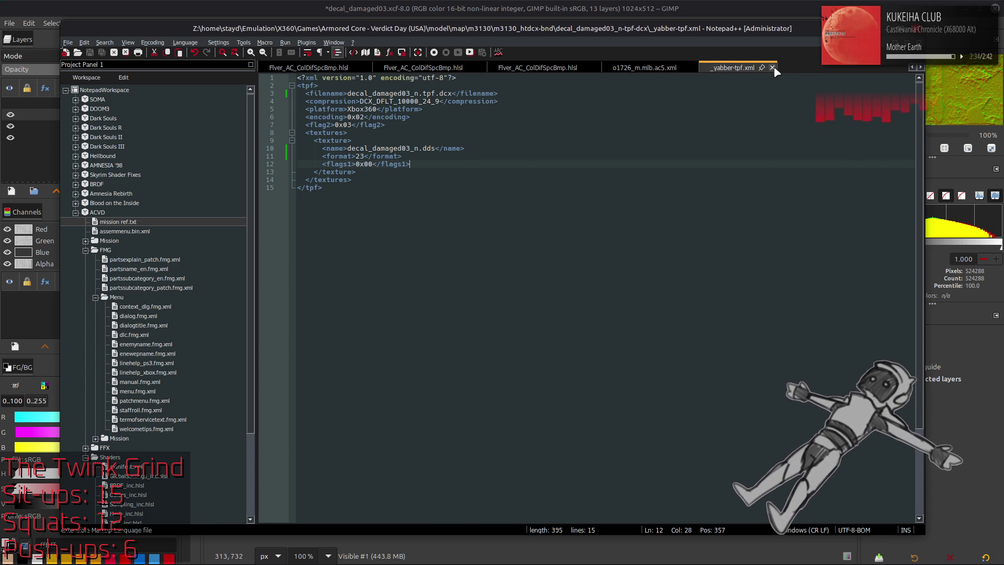
pyautogui.click(772, 67)
pyautogui.hotkey('alt', 'Tab')
pyautogui.hotkey('alt', 'Tab')
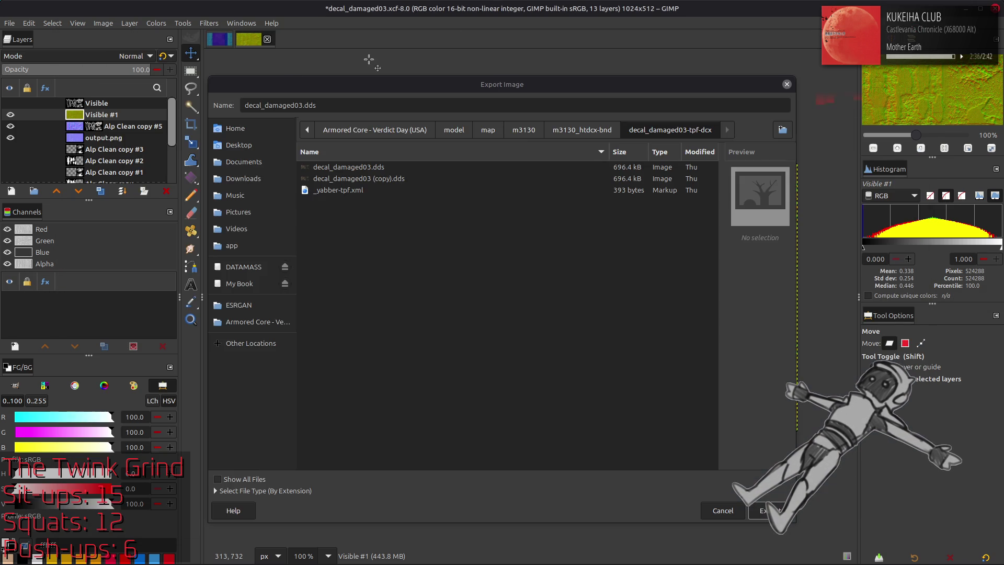
# Step: Export the normal map over decal_damaged03_n.dds in decal_damaged03_n-tpf-dcx with BC5 / ATI2 (3Dc) compression
pyautogui.click(600, 137)
pyautogui.doubleClick(437, 165)
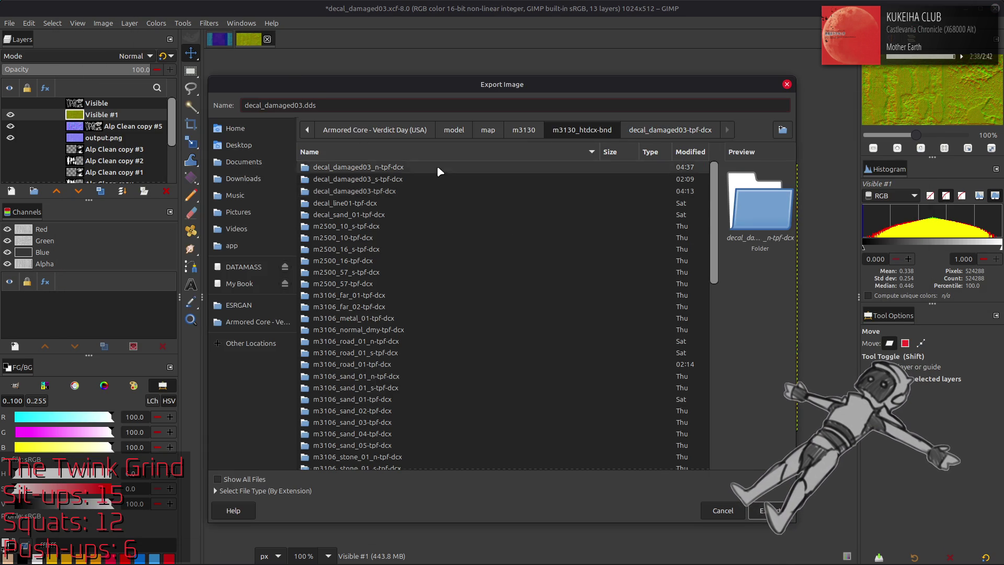
pyautogui.click(437, 165)
pyautogui.press('Return')
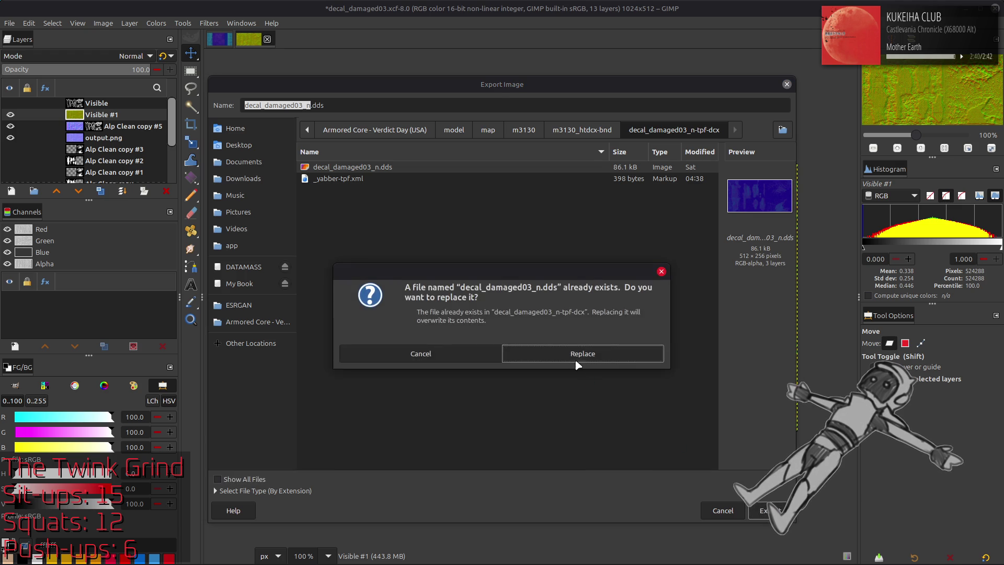
pyautogui.click(574, 358)
pyautogui.click(505, 135)
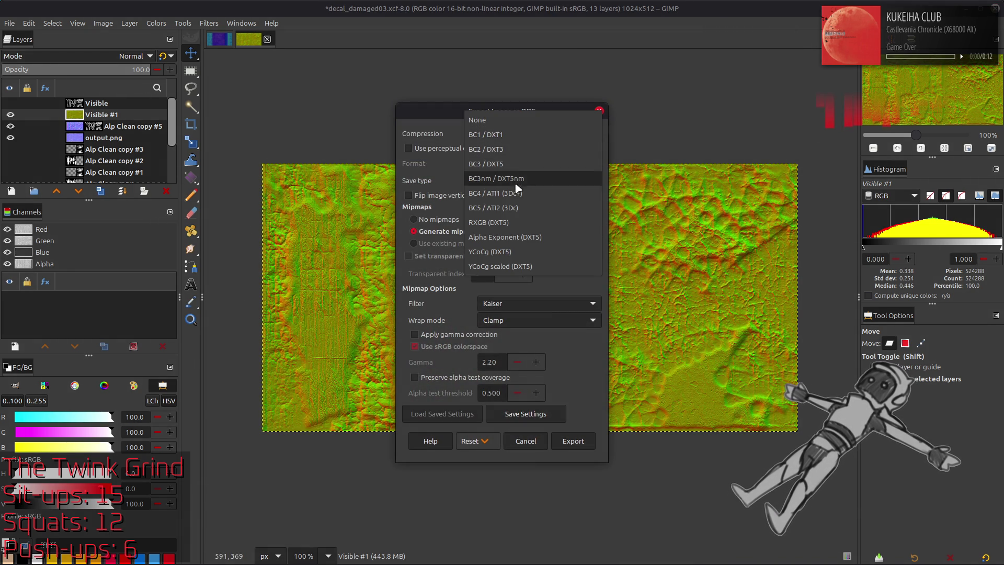
pyautogui.click(508, 208)
pyautogui.scroll(2, 511, 309)
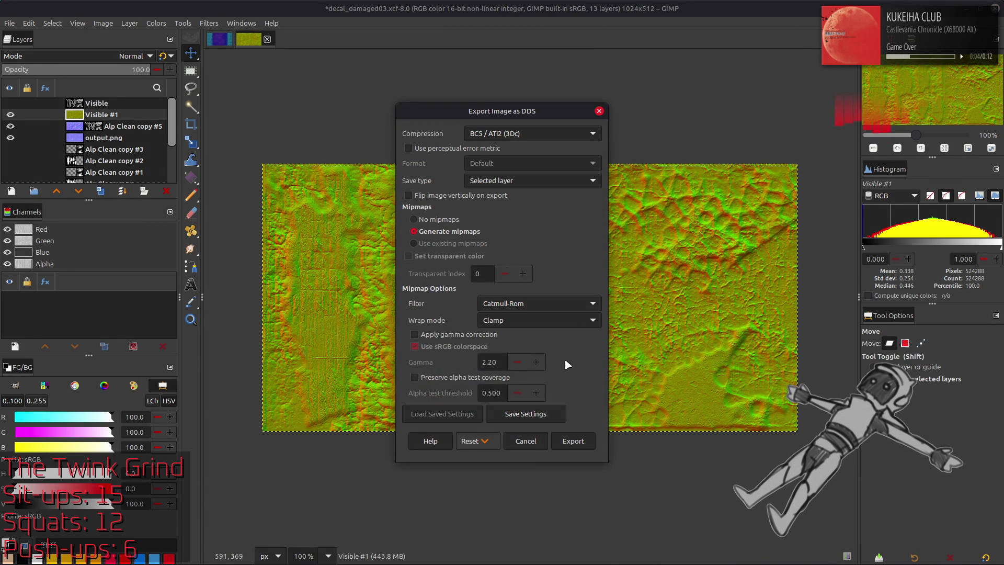
pyautogui.click(578, 442)
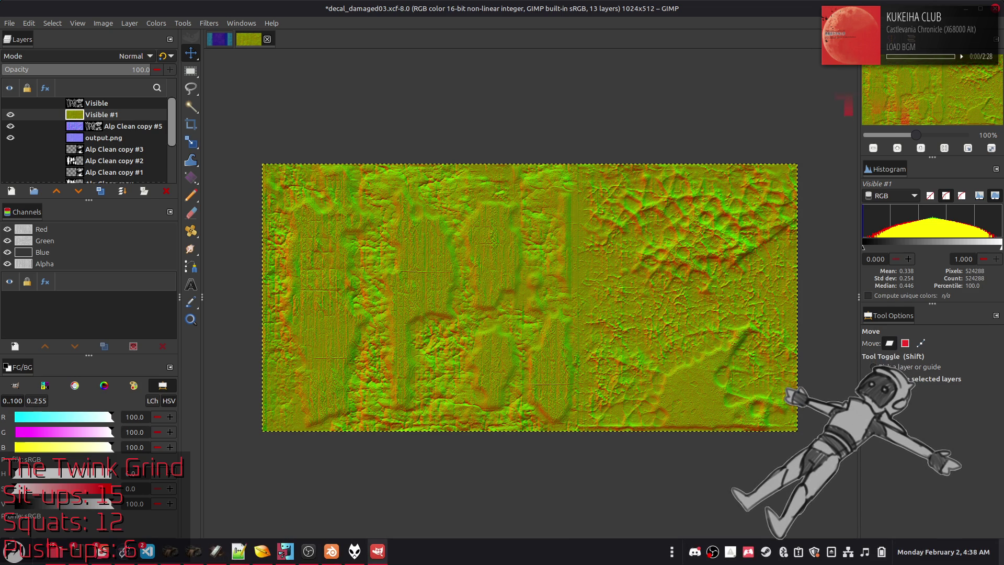
# Step: Inspect the roof's specular texture nodes, deselect everything and save the blend file
pyautogui.click(335, 553)
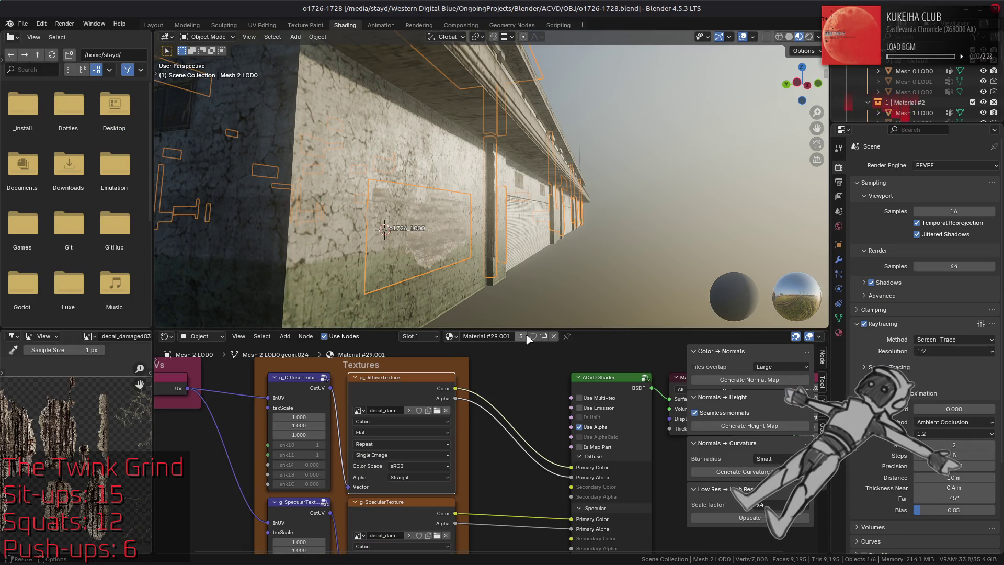
pyautogui.moveTo(388, 154); pyautogui.dragTo(388, 209, button='middle')
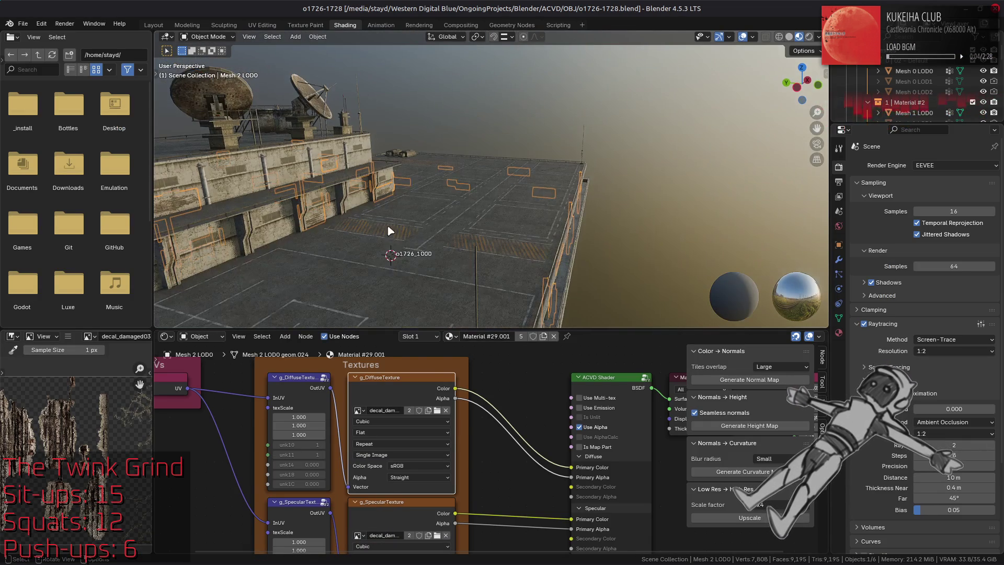
pyautogui.click(382, 287)
pyautogui.moveTo(415, 497); pyautogui.dragTo(461, 302, button='middle')
pyautogui.hotkey('alt', 'a')
pyautogui.hotkey('ctrl', 's')
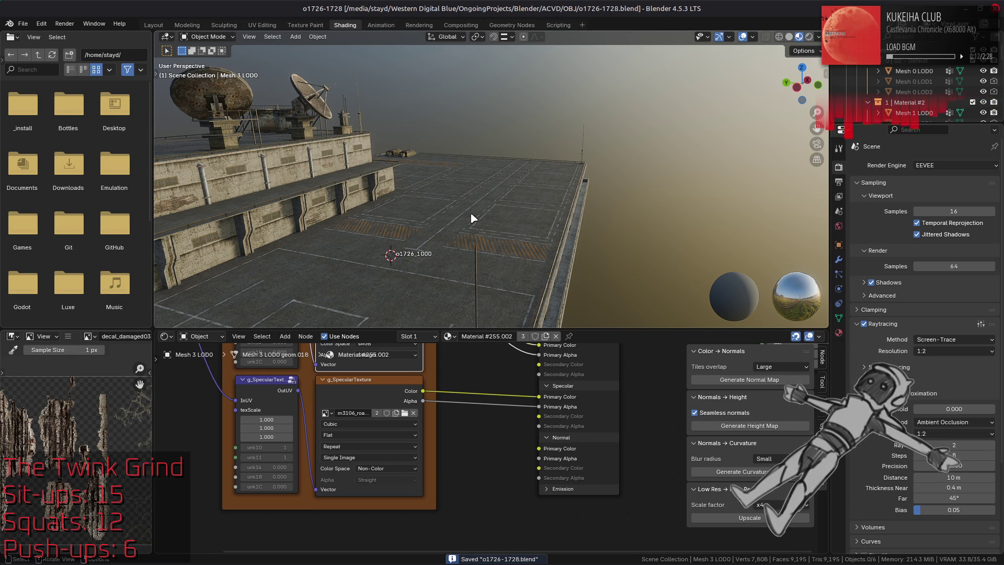
# Step: On the decal wall mesh, duplicate the g_Specular UV and g_SpecularTexture nodes below the originals
pyautogui.moveTo(480, 230)
pyautogui.mouseDown(button='middle')
pyautogui.moveTo(470, 236)
pyautogui.moveTo(471, 206)
pyautogui.moveTo(476, 222)
pyautogui.mouseUp(button='middle')
pyautogui.scroll(3, 434, 225)
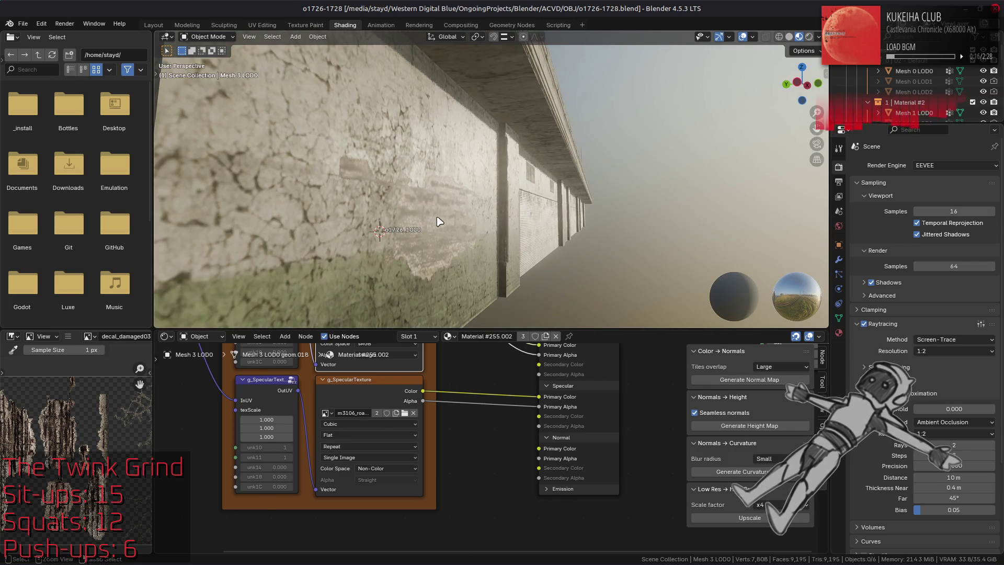
pyautogui.click(435, 225)
pyautogui.moveTo(428, 511); pyautogui.dragTo(463, 406, button='middle')
pyautogui.click(300, 459)
pyautogui.keyDown('shift'); pyautogui.click(453, 476); pyautogui.keyUp('shift')
pyautogui.hotkey('shift', 'd')
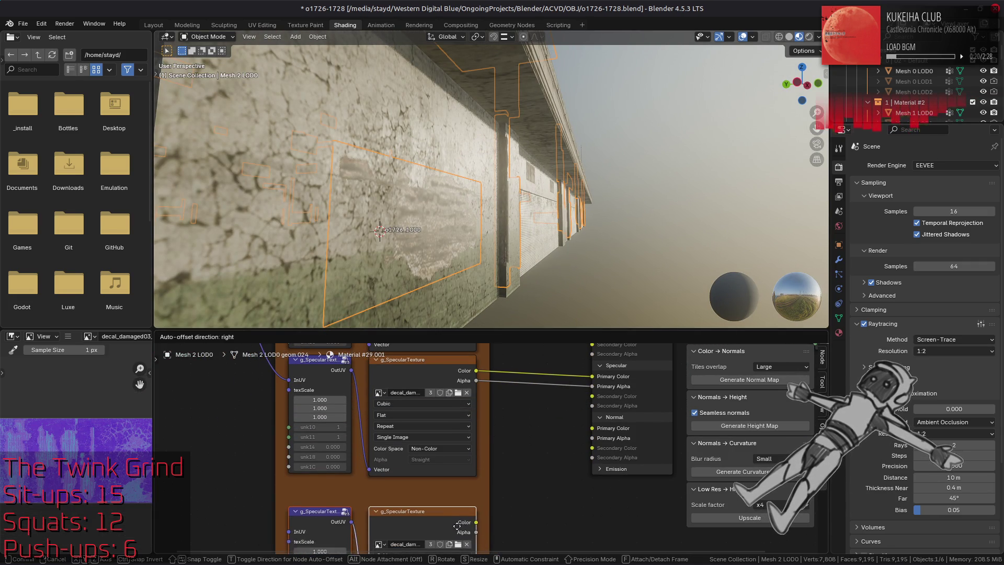
pyautogui.click(460, 510)
# Step: Show the duplicated texture node's name and label settings and prefix its label with g_Specular
pyautogui.moveTo(229, 384); pyautogui.dragTo(286, 506, button='middle')
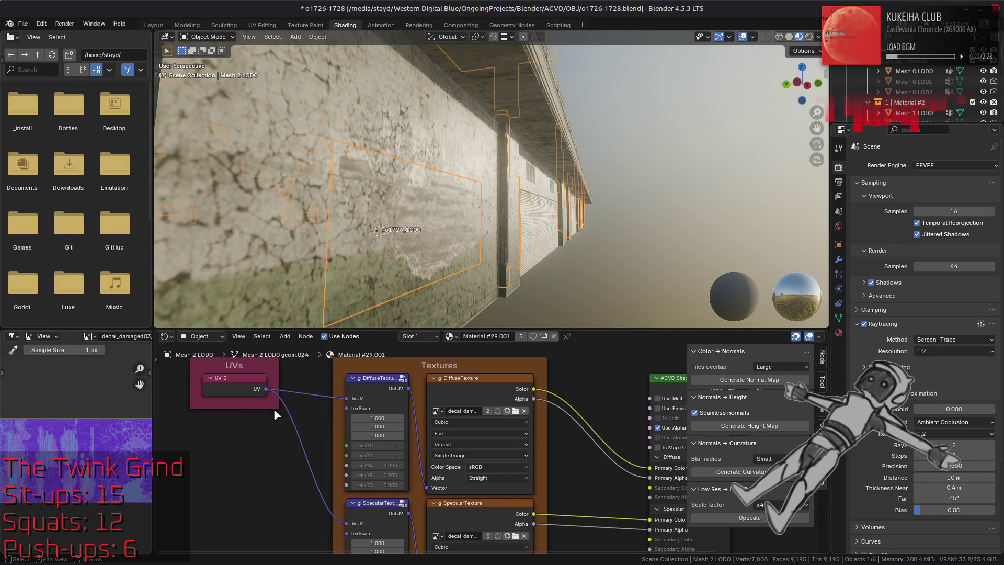
pyautogui.moveTo(555, 562); pyautogui.dragTo(558, 439, button='middle')
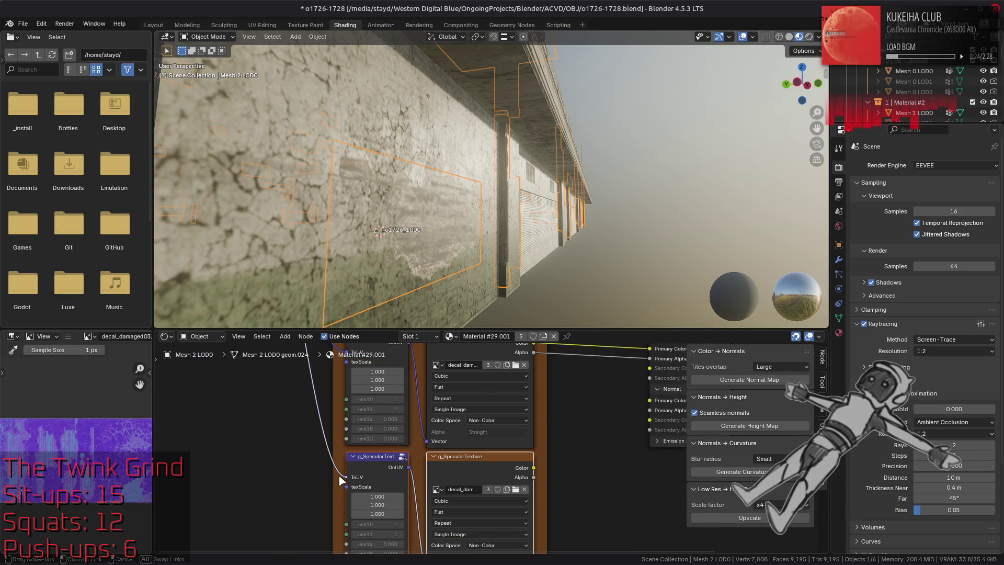
pyautogui.click(821, 360)
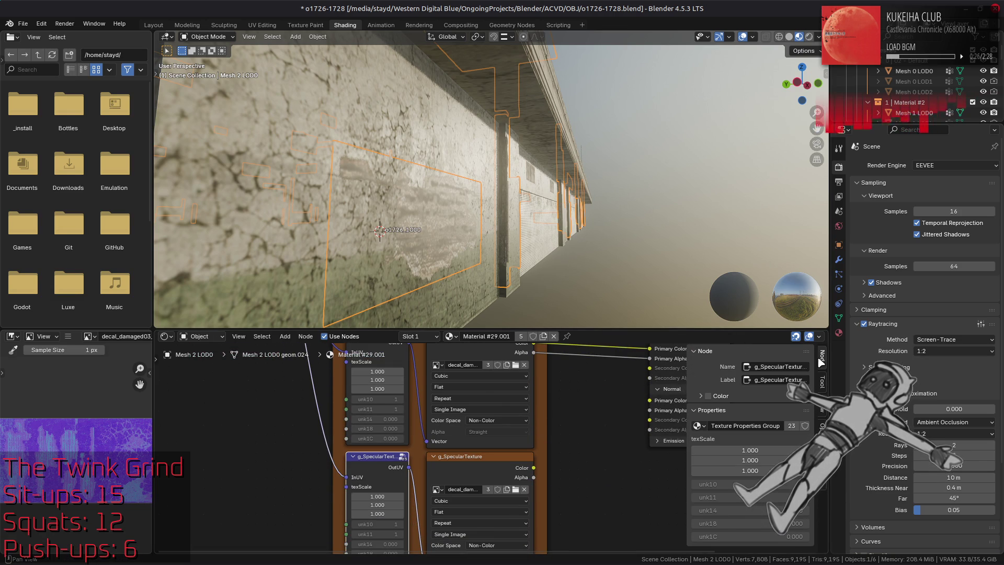
pyautogui.click(776, 380)
pyautogui.write('Texture Properties')
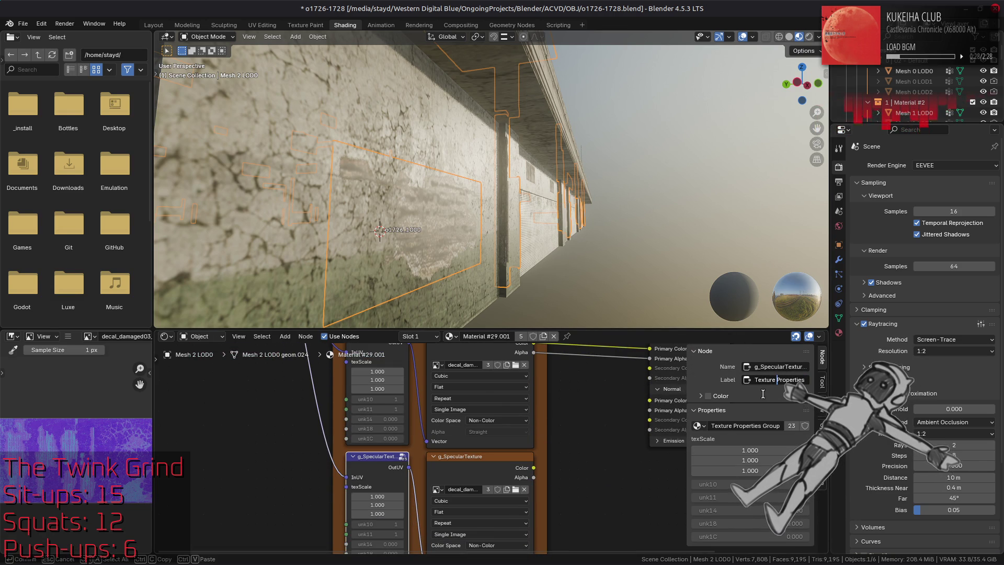
pyautogui.press('Home')
pyautogui.write('g_Specular')
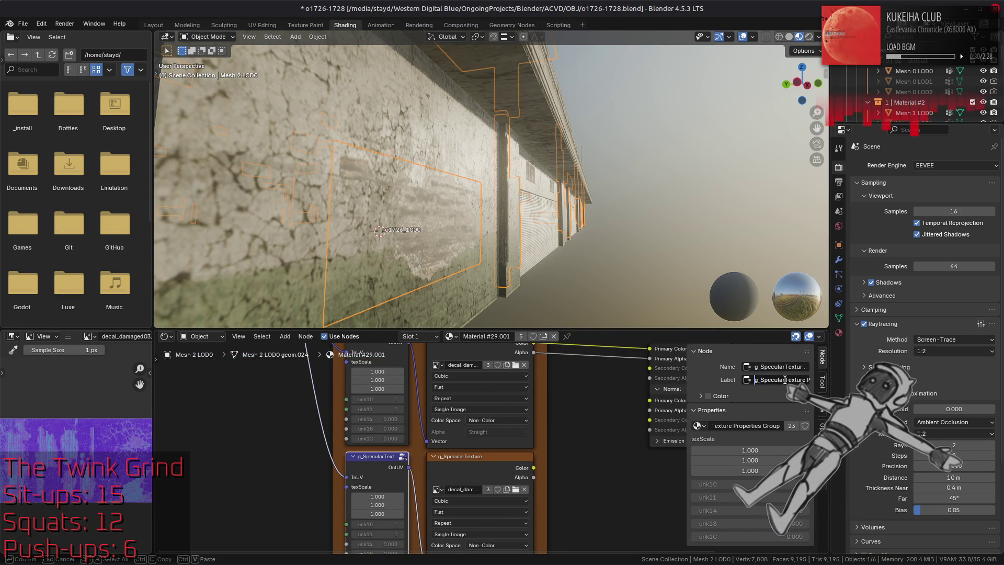
# Step: Set the copied texture node's label and name to g_BumpmapTexture
pyautogui.press('BackSpace')
pyautogui.press('BackSpace')
pyautogui.press('BackSpace')
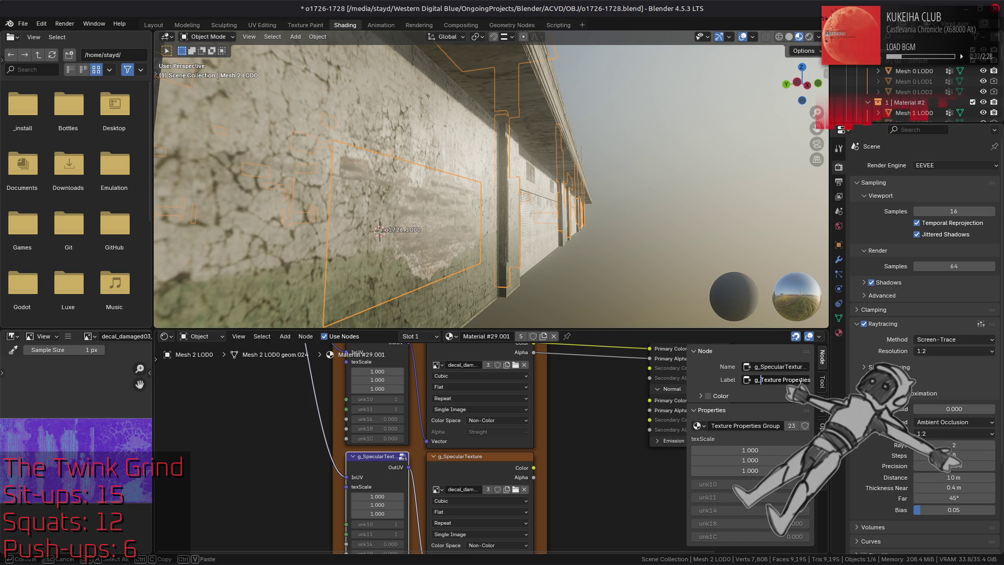
pyautogui.write('Bumpmap')
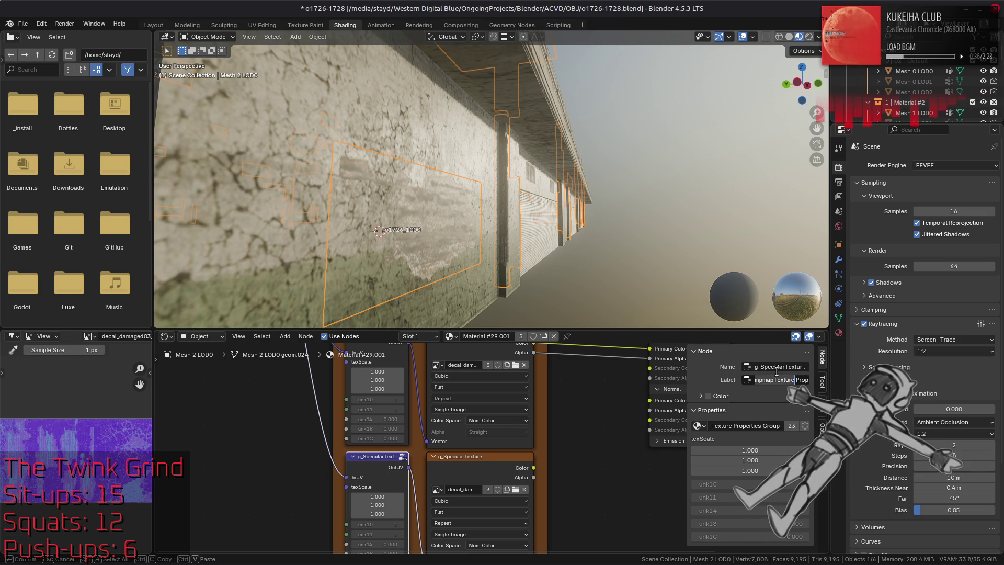
pyautogui.press('Return')
pyautogui.click(783, 367)
pyautogui.press('End')
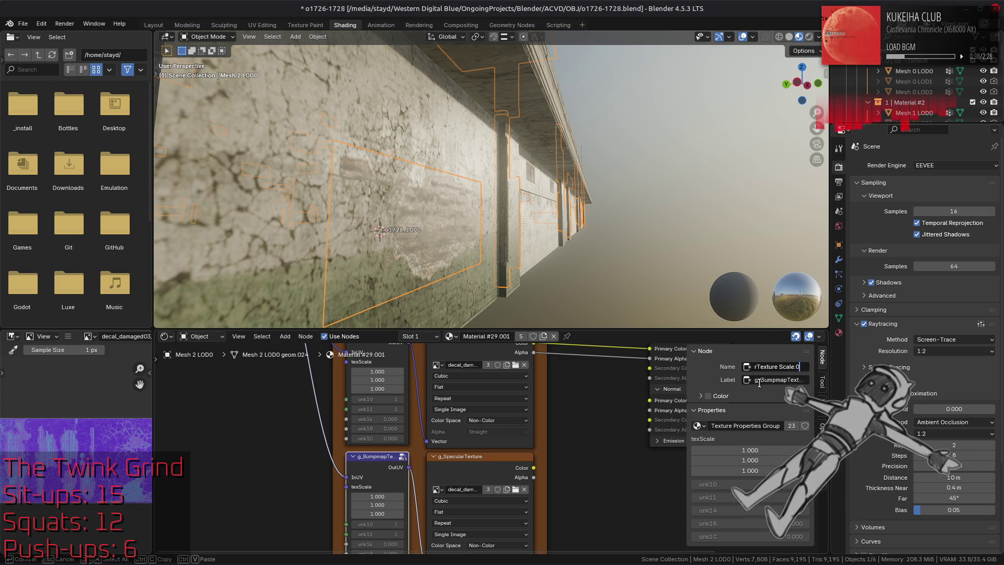
pyautogui.doubleClick(763, 366)
pyautogui.write('g_BumpmapTexture')
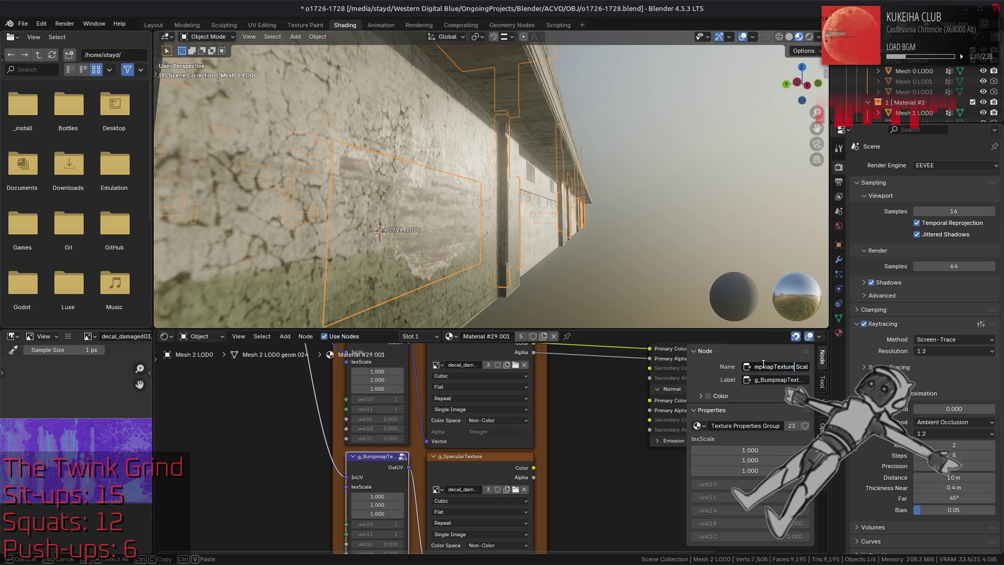
pyautogui.press('Return')
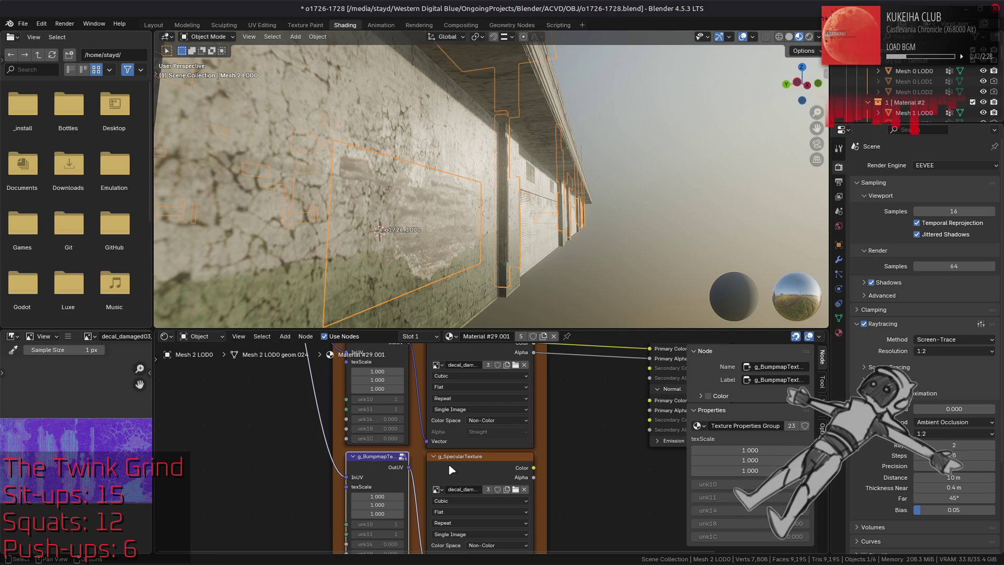
pyautogui.click(451, 462)
pyautogui.write('g_BumpmapTexture')
pyautogui.click(779, 379)
pyautogui.write('g_BumpmapTexture')
pyautogui.press('Return')
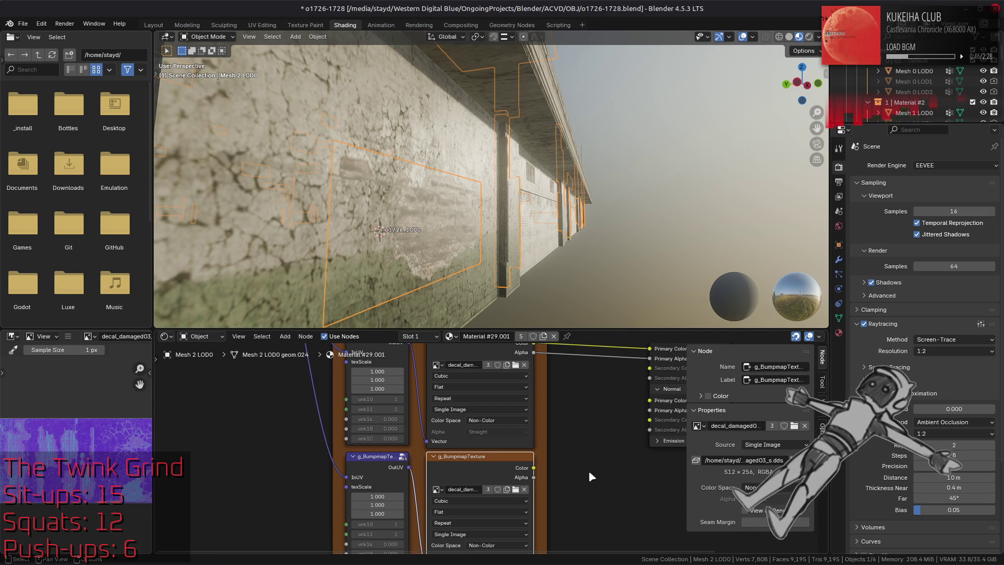
# Step: Make the node's image single-user, replace it with decal_damaged03_n.dds, and link Color to Normal Primary Color
pyautogui.press('n')
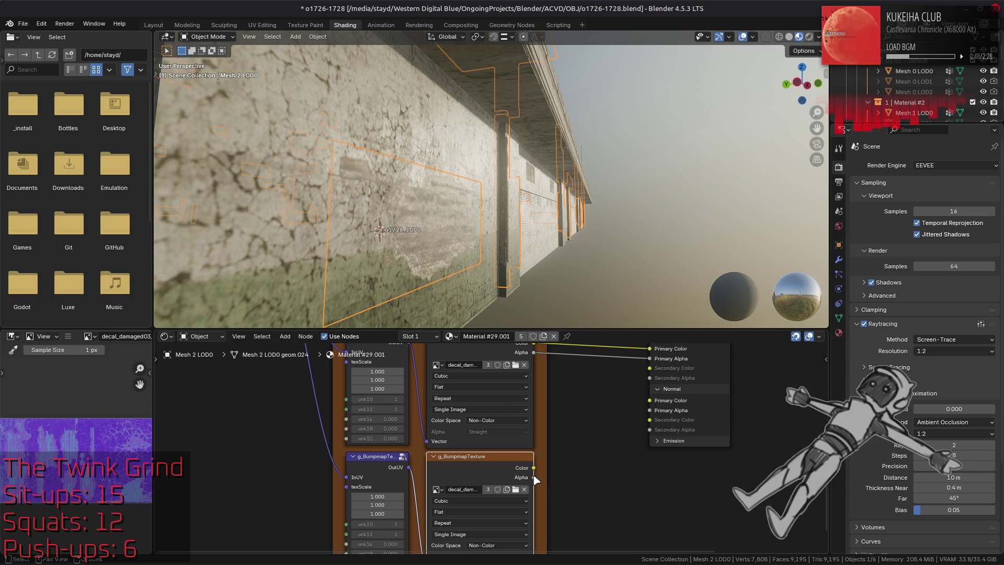
pyautogui.click(489, 489)
pyautogui.doubleClick(473, 489)
pyautogui.press('BackSpace')
pyautogui.press('BackSpace')
pyautogui.press('BackSpace')
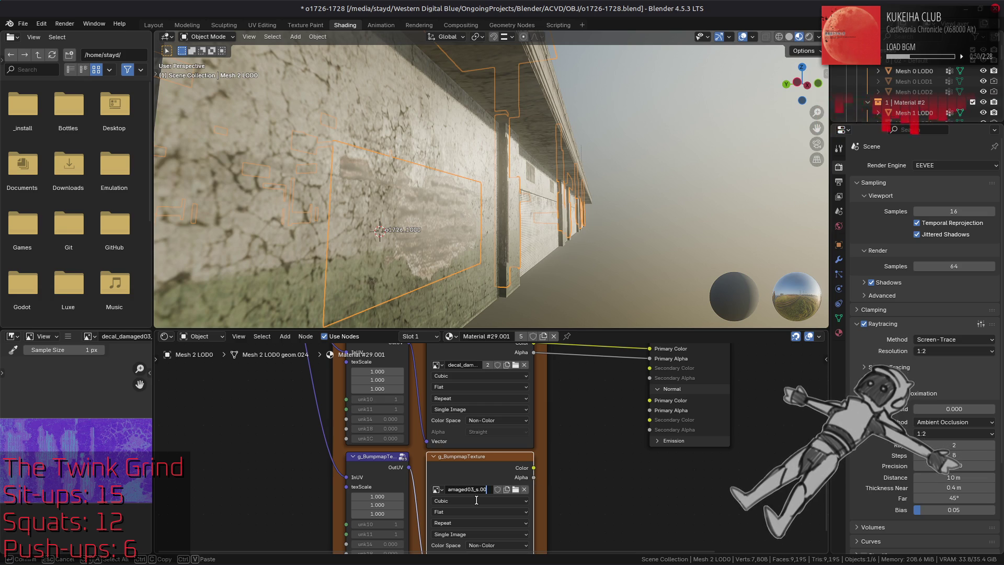
pyautogui.press('Escape')
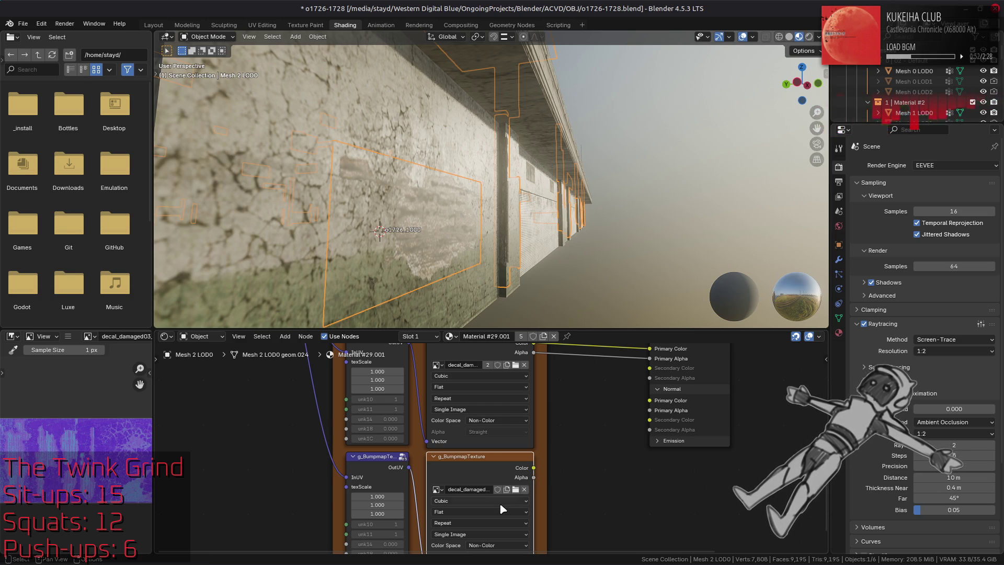
pyautogui.click(73, 340)
pyautogui.moveTo(100, 360)
pyautogui.click(195, 197)
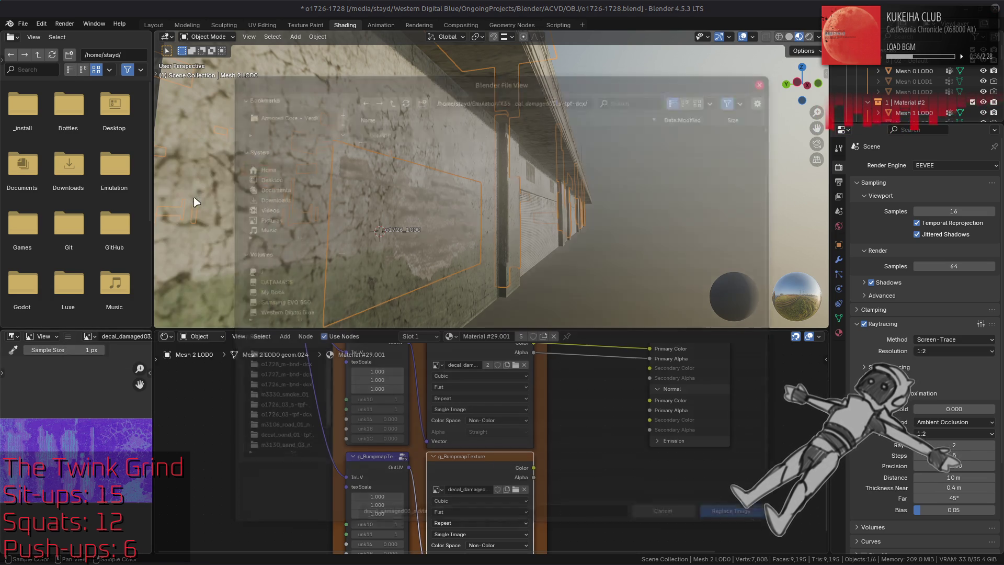
pyautogui.click(390, 96)
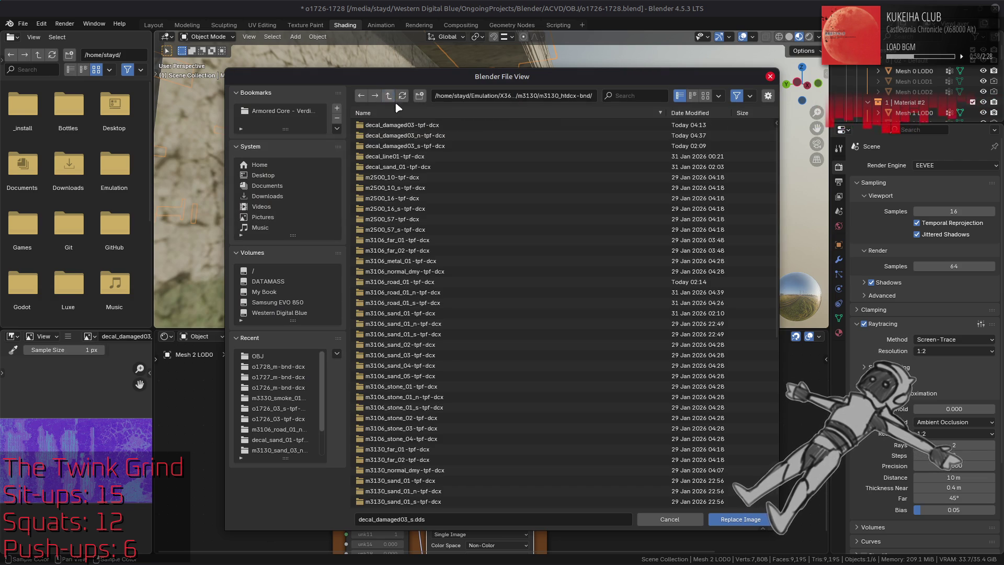
pyautogui.click(438, 133)
pyautogui.doubleClick(438, 133)
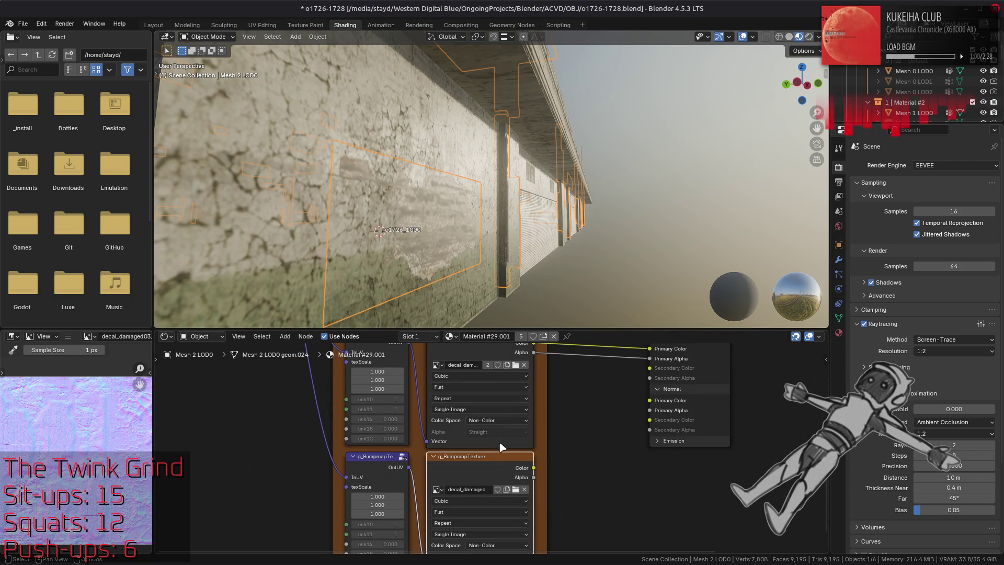
pyautogui.moveTo(529, 470)
pyautogui.mouseDown()
pyautogui.moveTo(598, 418)
pyautogui.moveTo(643, 403)
pyautogui.mouseUp()
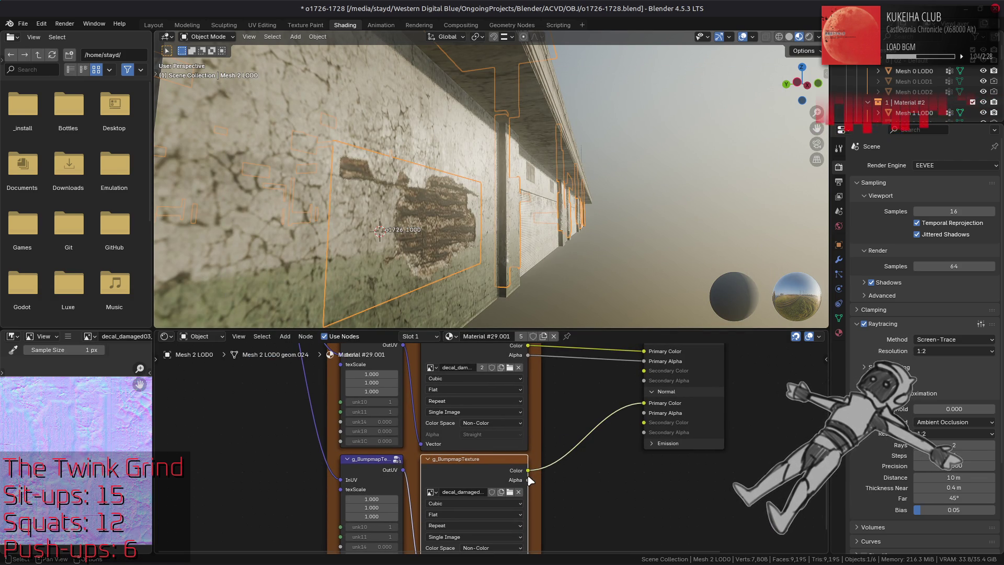
# Step: Link bump map Alpha to Normal Primary Alpha and rotate the viewport studio light to 53.1°
pyautogui.moveTo(528, 480)
pyautogui.mouseDown()
pyautogui.moveTo(595, 421)
pyautogui.moveTo(644, 413)
pyautogui.mouseUp()
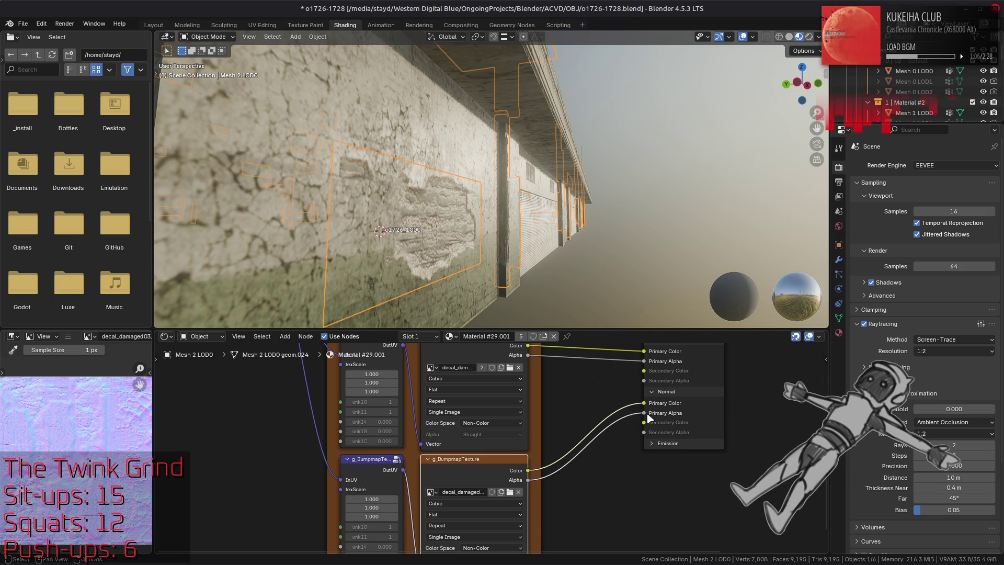
pyautogui.moveTo(624, 212)
pyautogui.mouseDown(button='middle')
pyautogui.moveTo(575, 199)
pyautogui.moveTo(601, 209)
pyautogui.moveTo(591, 201)
pyautogui.mouseUp(button='middle')
pyautogui.moveTo(674, 191); pyautogui.dragTo(636, 192, button='middle')
pyautogui.scroll(4, 623, 195)
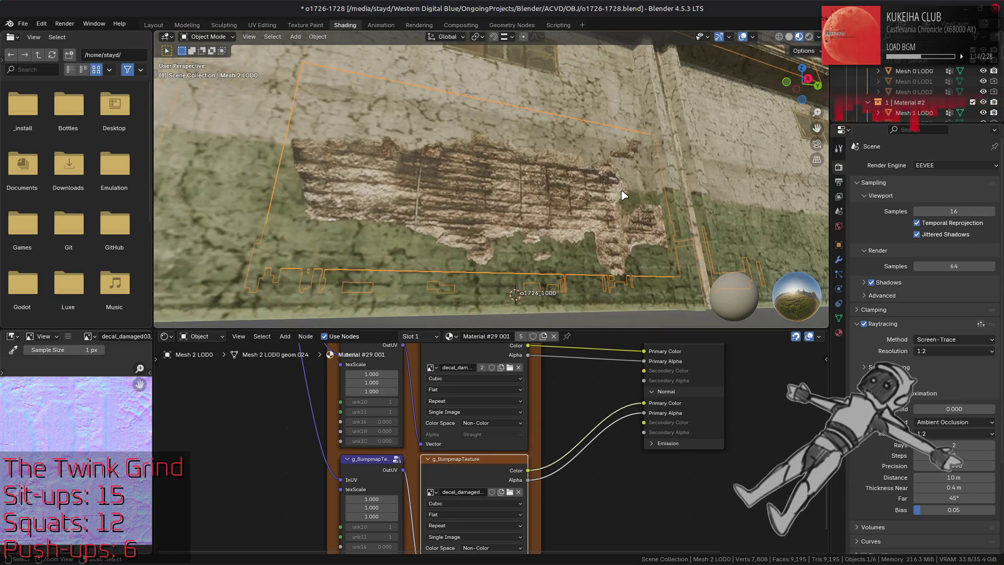
pyautogui.click(819, 37)
pyautogui.moveTo(831, 150)
pyautogui.mouseDown()
pyautogui.moveTo(866, 150)
pyautogui.moveTo(807, 153)
pyautogui.mouseUp()
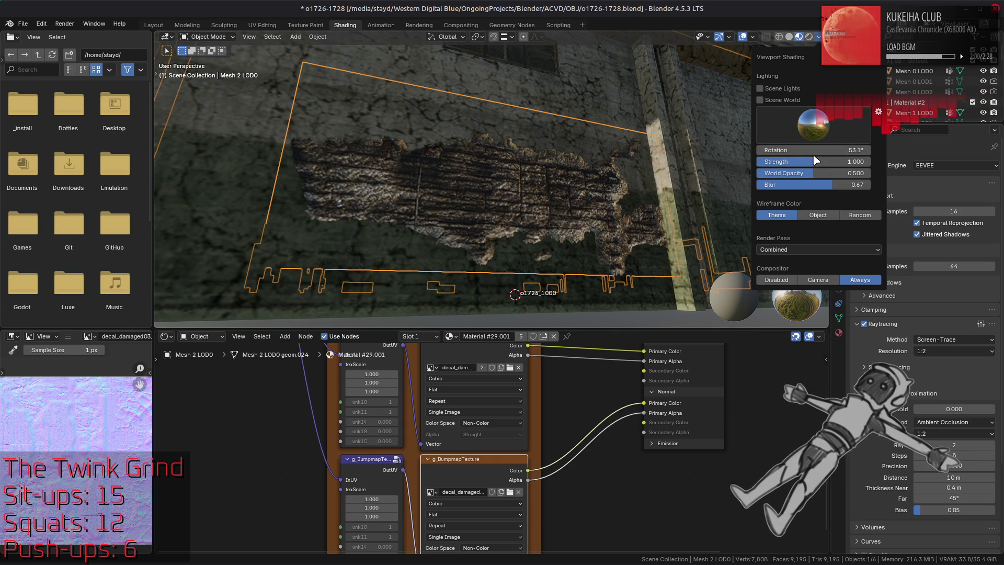
# Step: Rotate the lighting further, cut and restore the bump map links, then save o1726-1728.blend
pyautogui.moveTo(814, 150)
pyautogui.mouseDown()
pyautogui.moveTo(918, 150)
pyautogui.moveTo(817, 150)
pyautogui.mouseUp()
pyautogui.moveTo(706, 236); pyautogui.dragTo(591, 293, button='middle')
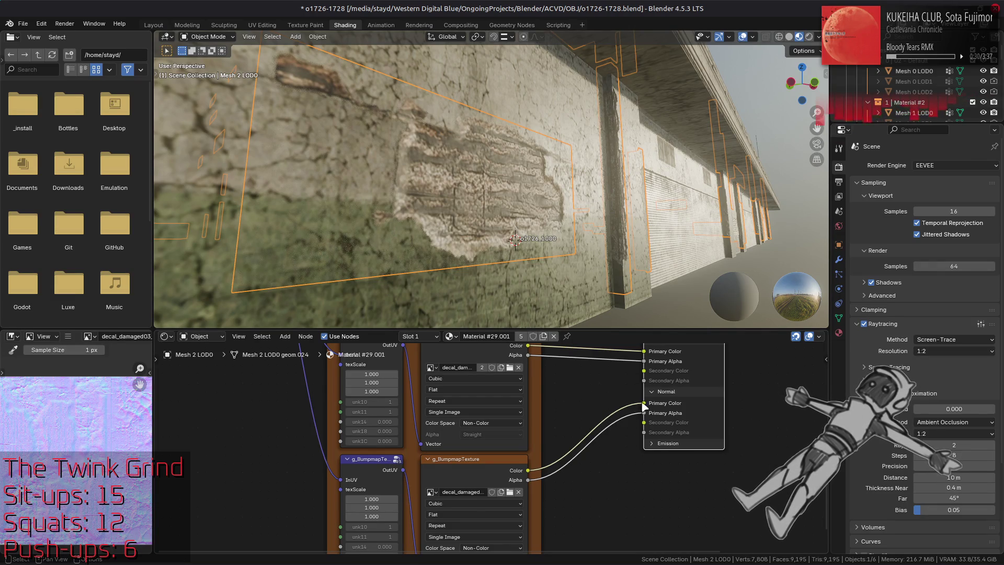
pyautogui.keyDown('ctrl'); pyautogui.moveTo(631, 398); pyautogui.dragTo(616, 422, button='right'); pyautogui.keyUp('ctrl')
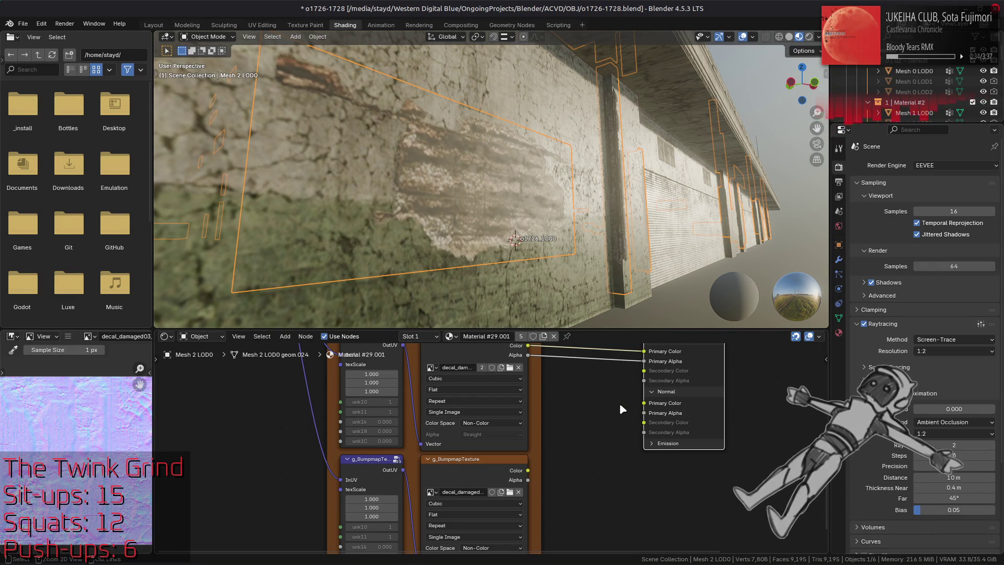
pyautogui.hotkey('ctrl', 'z')
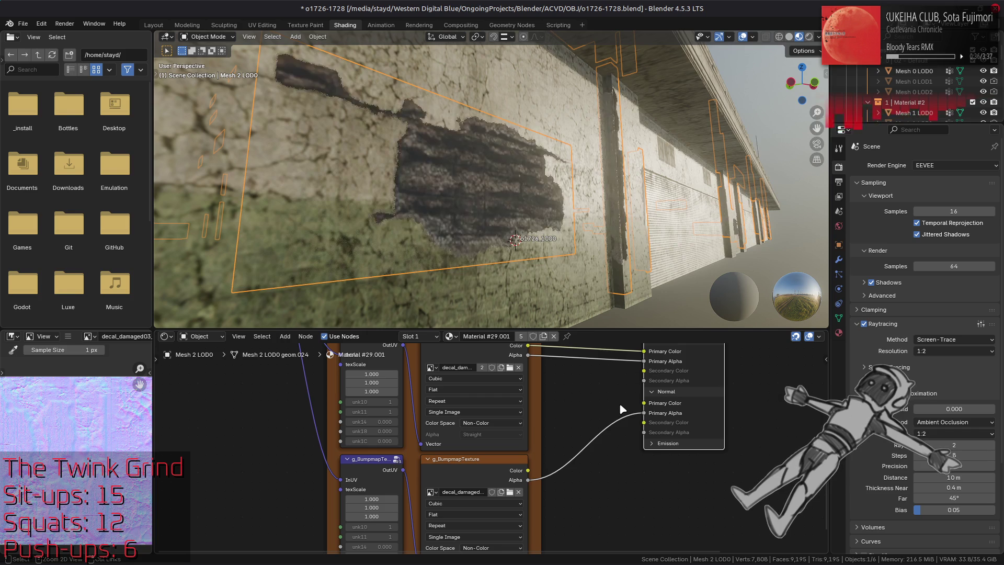
pyautogui.hotkey('alt', 'a')
pyautogui.hotkey('ctrl', 's')
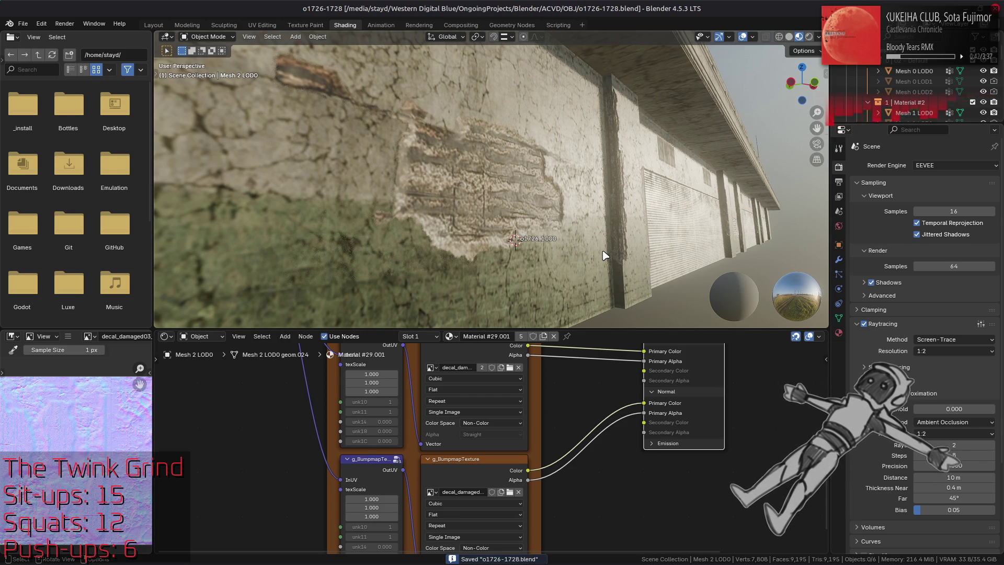
pyautogui.hotkey('alt', 'Tab')
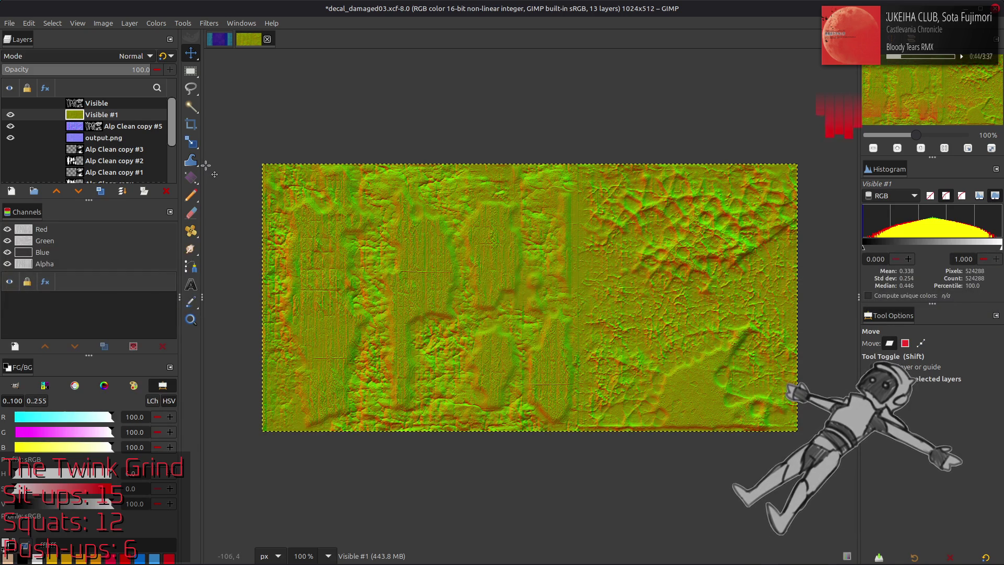
# Step: Hide Visible #1 and Alp Clean copy #5, rename Clean copy to FauxHeight and hide it
pyautogui.click(10, 116)
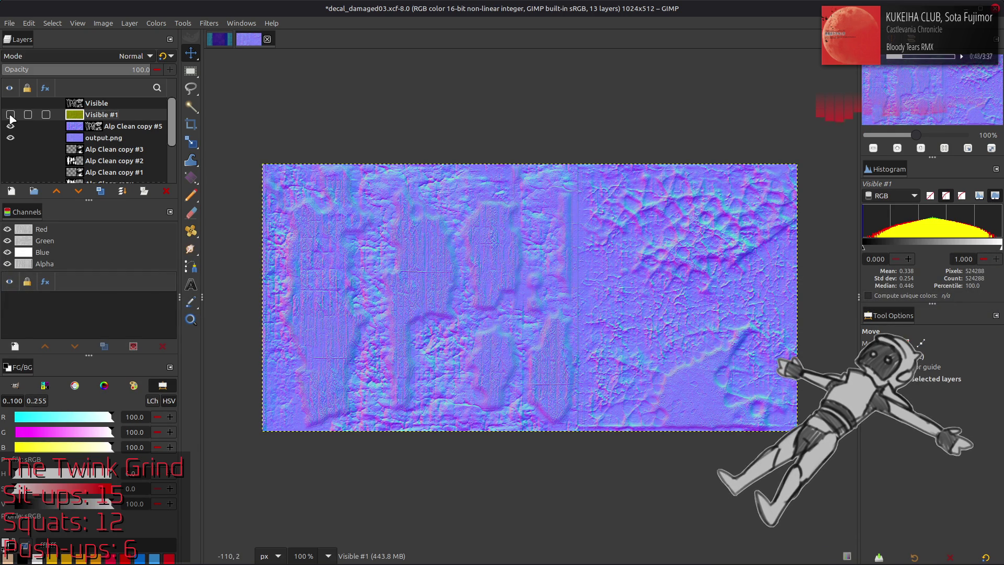
pyautogui.click(11, 130)
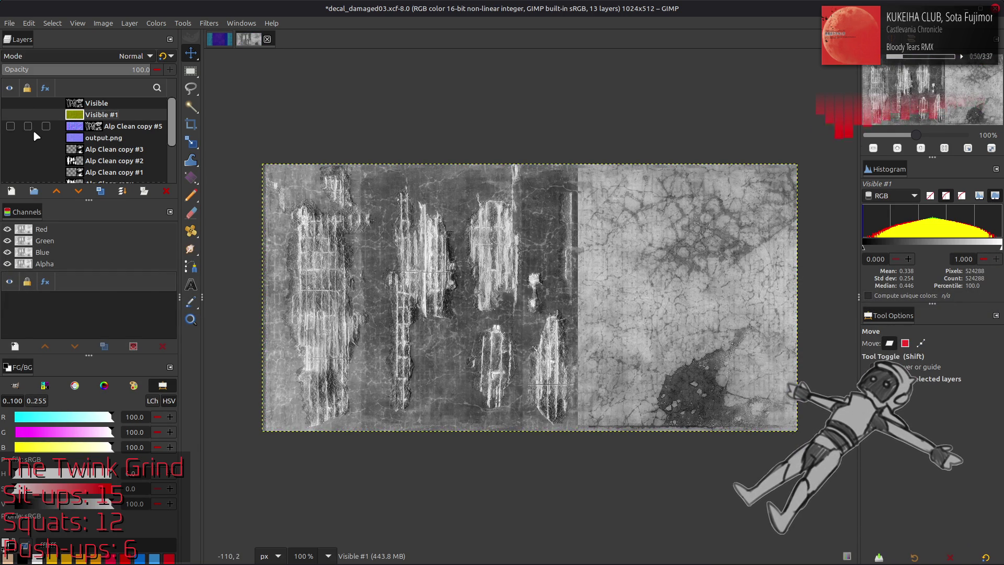
pyautogui.scroll(-3, 37, 133)
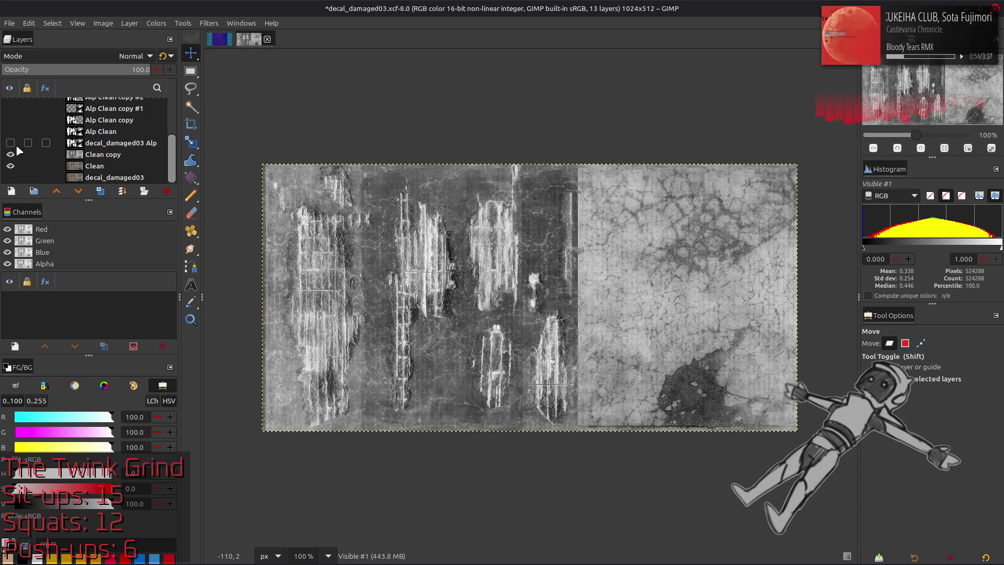
pyautogui.doubleClick(100, 156)
pyautogui.write('Fa')
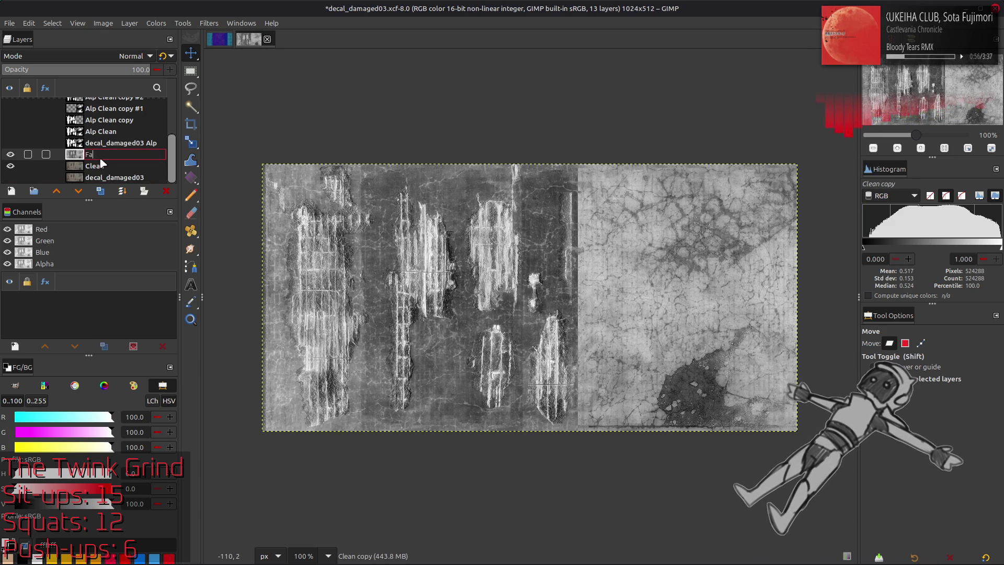
pyautogui.write('uxHeight')
pyautogui.press('Return')
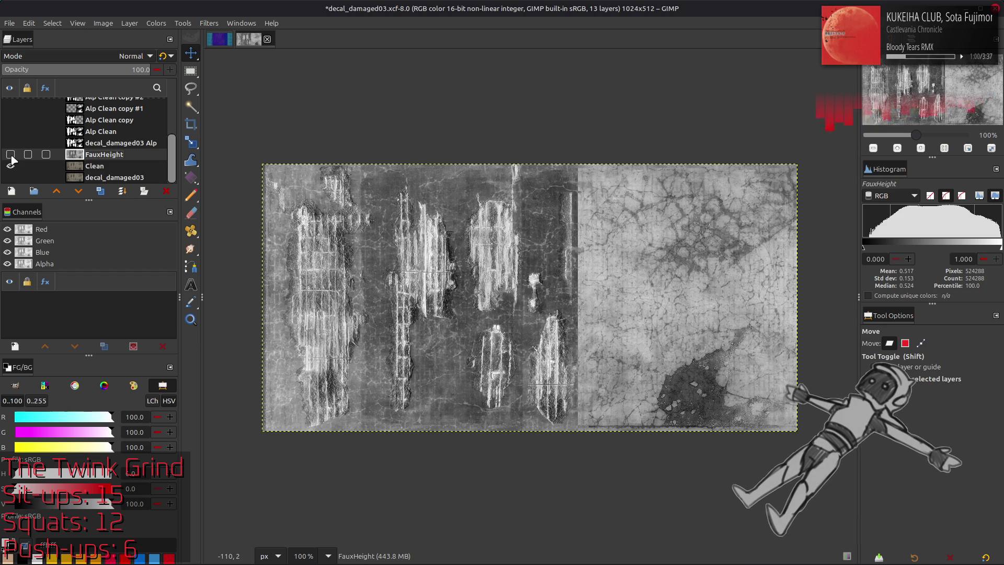
pyautogui.click(11, 155)
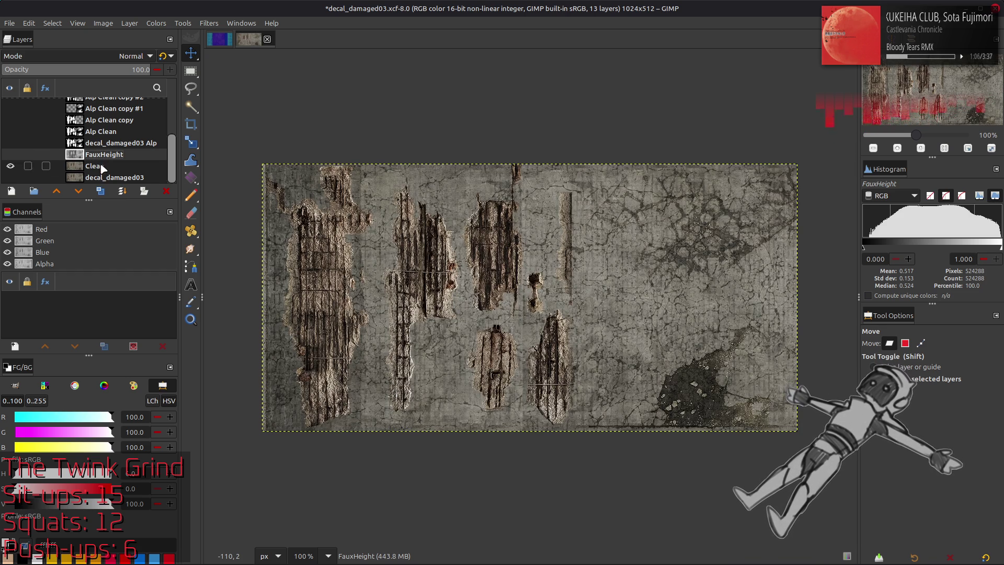
# Step: Duplicate the Clean layer and extract its LAB L component to make it greyscale
pyautogui.click(94, 166)
pyautogui.click(100, 191)
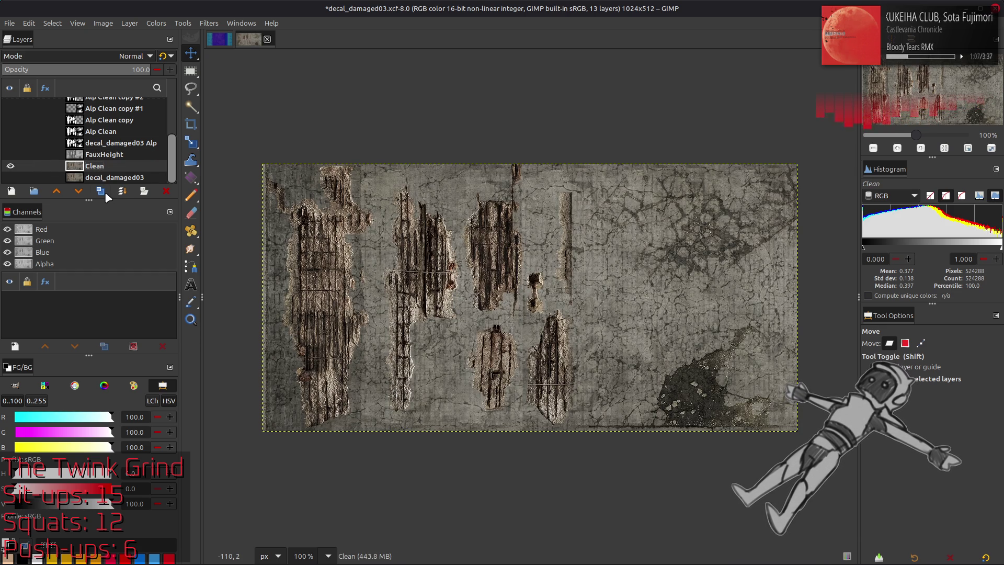
pyautogui.click(155, 23)
pyautogui.moveTo(219, 217)
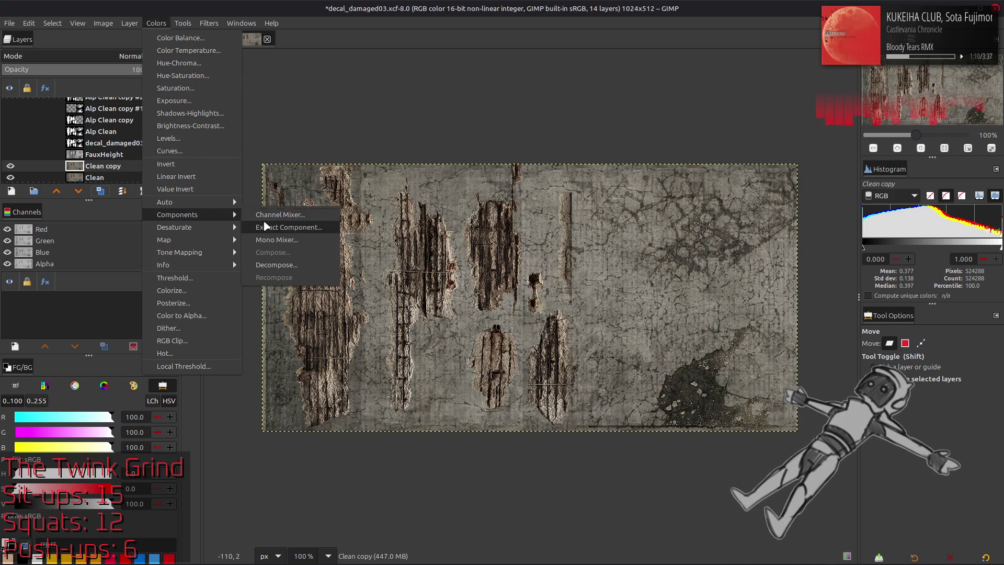
pyautogui.click(277, 227)
pyautogui.click(112, 281)
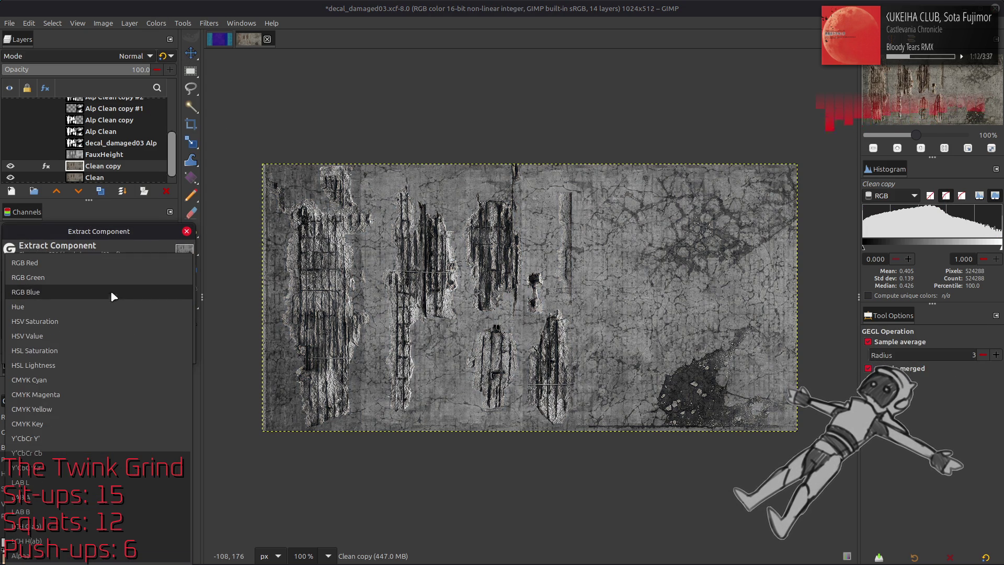
pyautogui.click(65, 437)
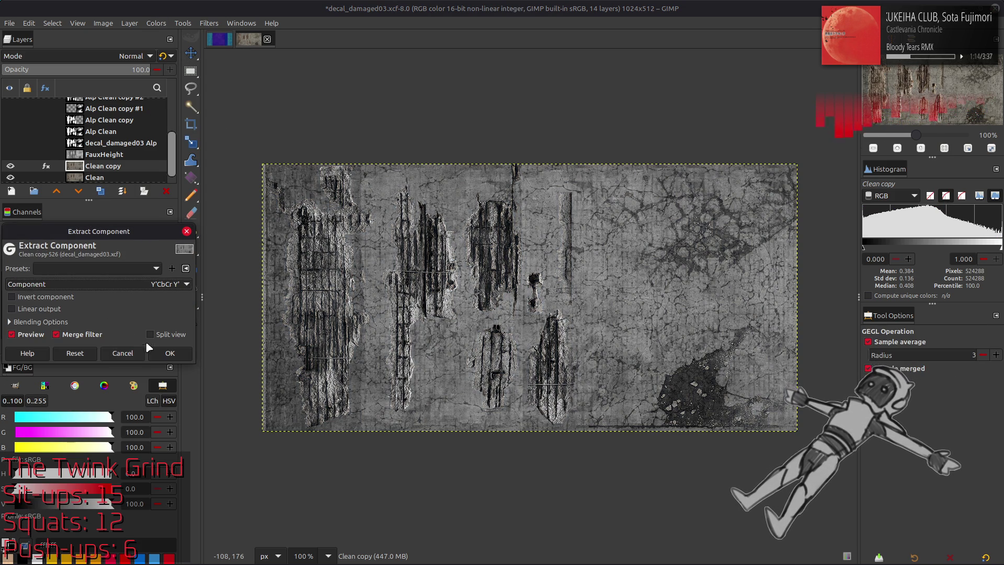
pyautogui.click(142, 284)
pyautogui.click(117, 328)
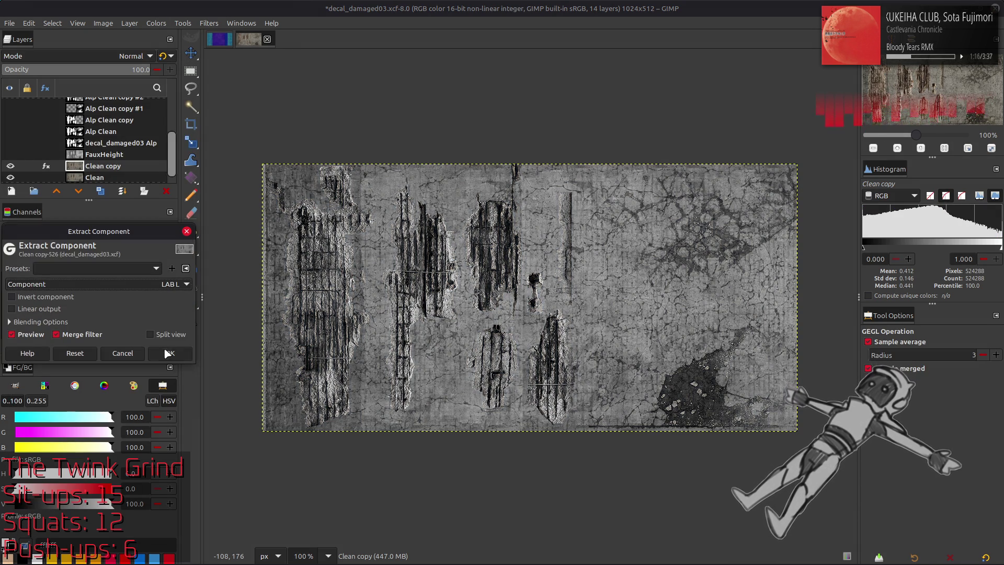
pyautogui.click(168, 354)
# Step: Duplicate Clean again, raise the copy, and limit its Levels output to 5–90
pyautogui.click(102, 167)
pyautogui.click(100, 191)
pyautogui.click(56, 191)
pyautogui.click(169, 138)
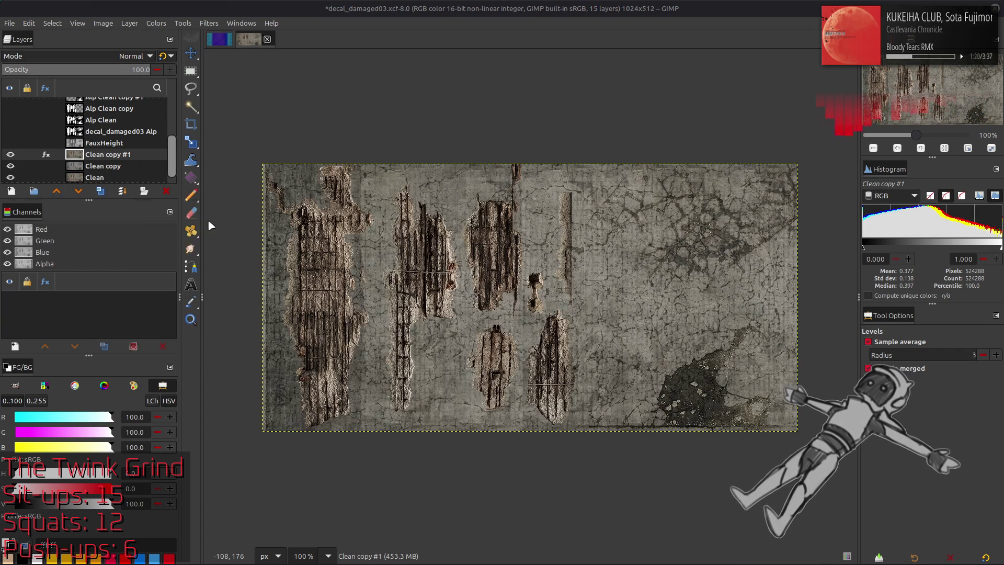
pyautogui.write('5')
pyautogui.click(242, 403)
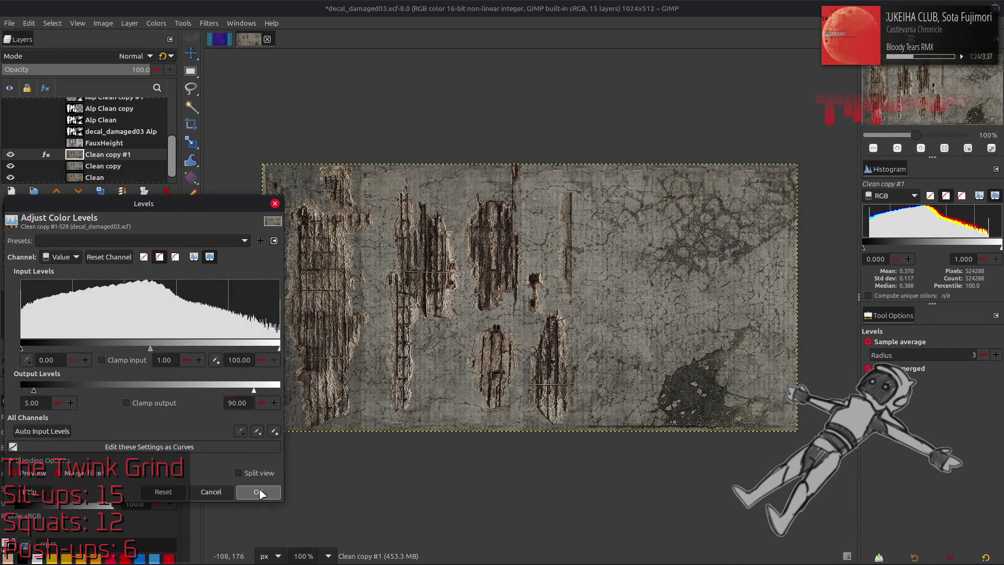
pyautogui.click(258, 491)
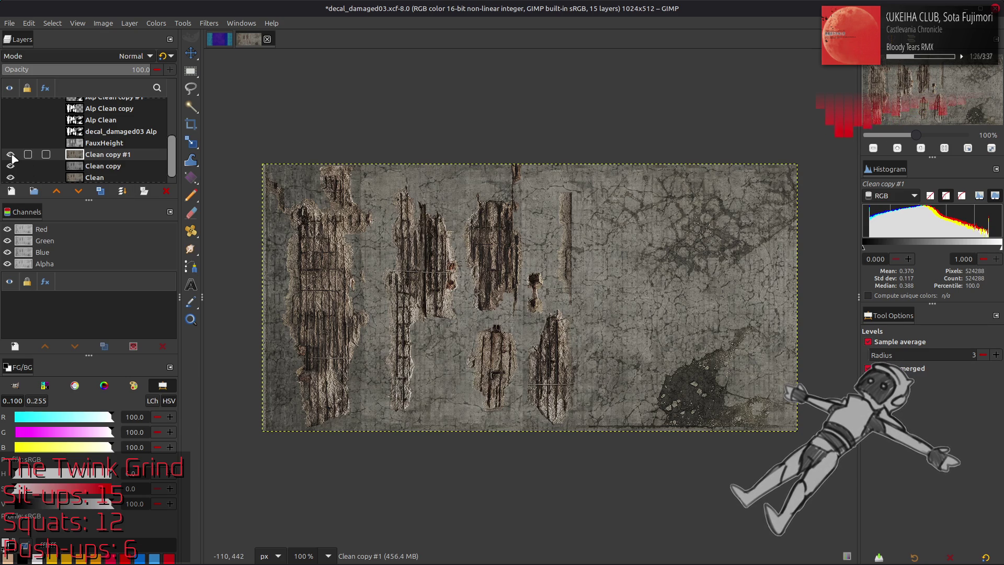
pyautogui.click(10, 154)
pyautogui.click(11, 155)
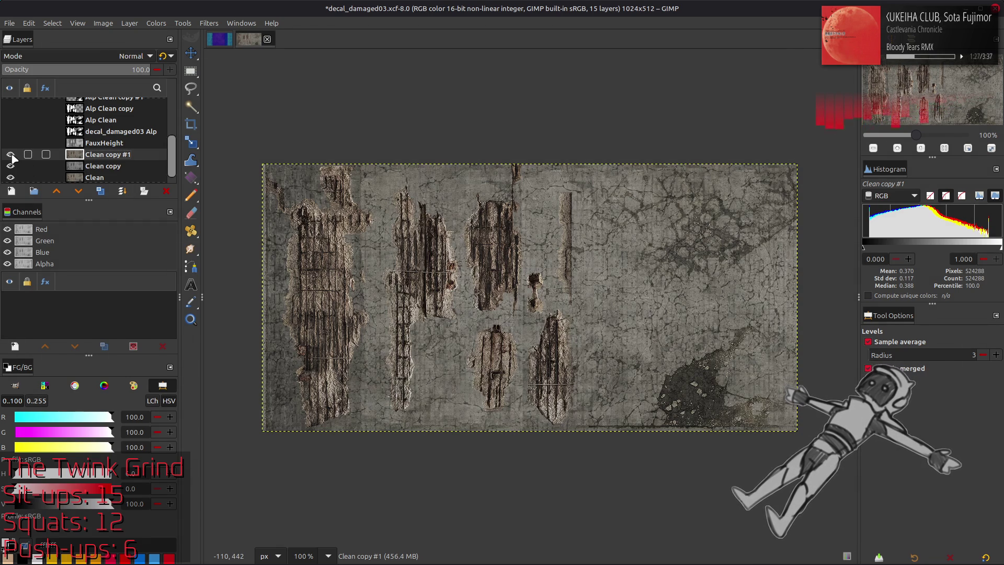
# Step: Extract the CMYK Yellow component from Clean copy #1, leaving inversion off
pyautogui.click(156, 23)
pyautogui.moveTo(207, 212)
pyautogui.click(262, 228)
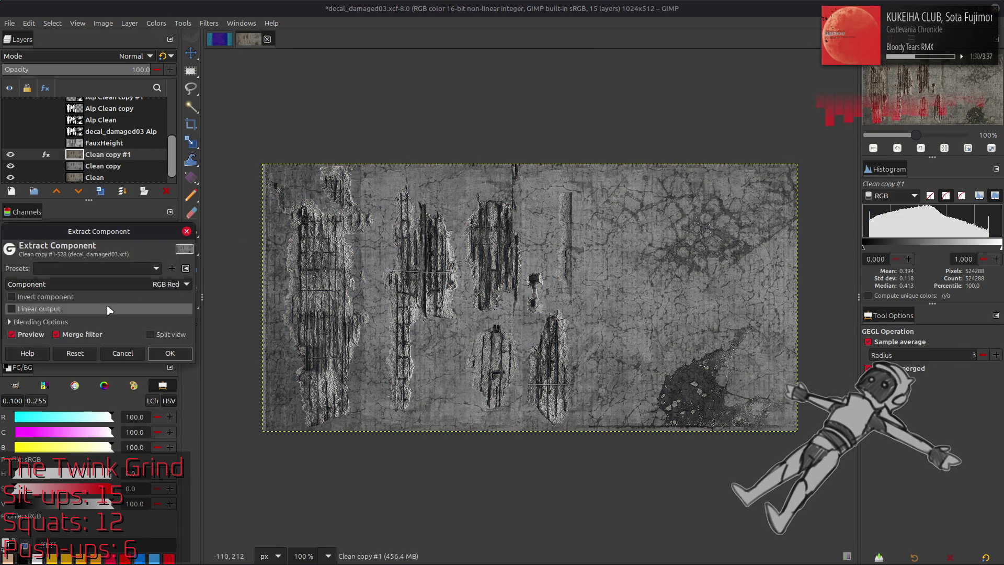
pyautogui.click(113, 283)
pyautogui.click(79, 432)
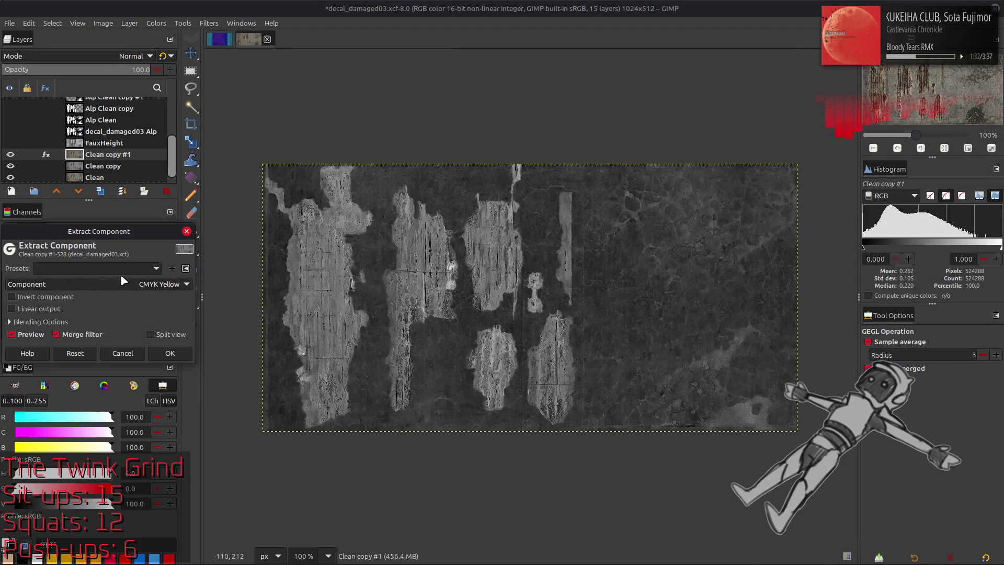
pyautogui.scroll(2, 122, 283)
pyautogui.scroll(-2, 123, 282)
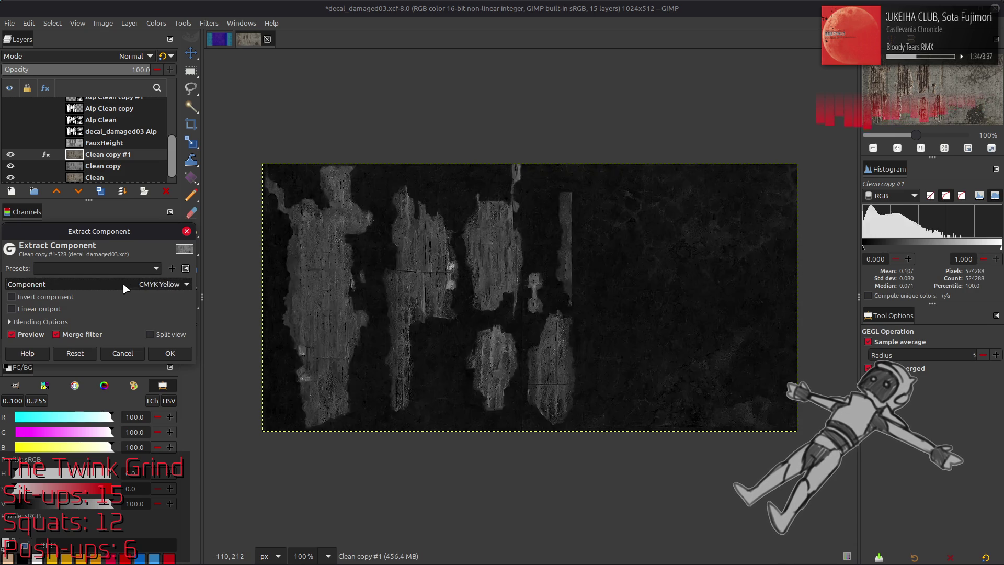
pyautogui.click(55, 297)
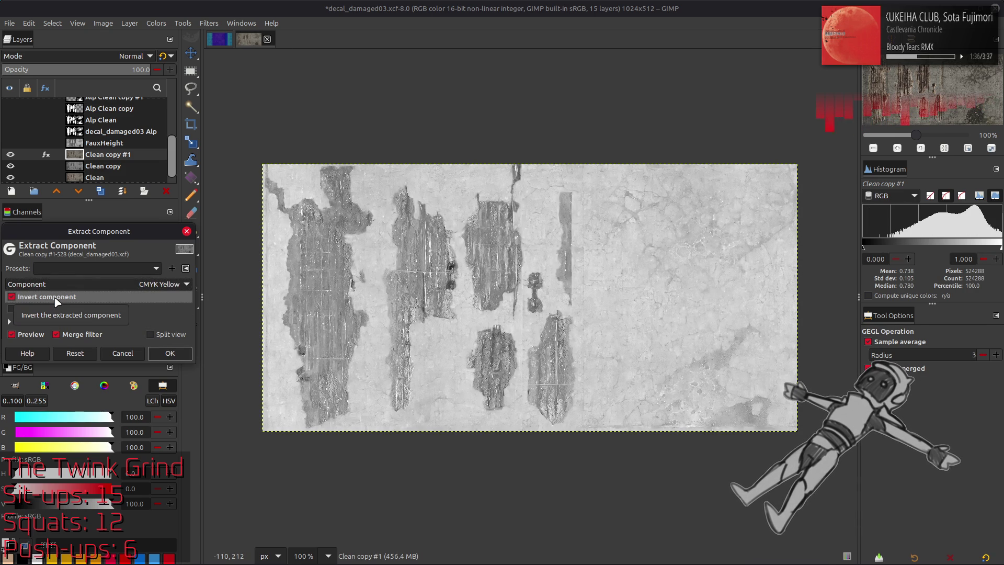
pyautogui.click(56, 298)
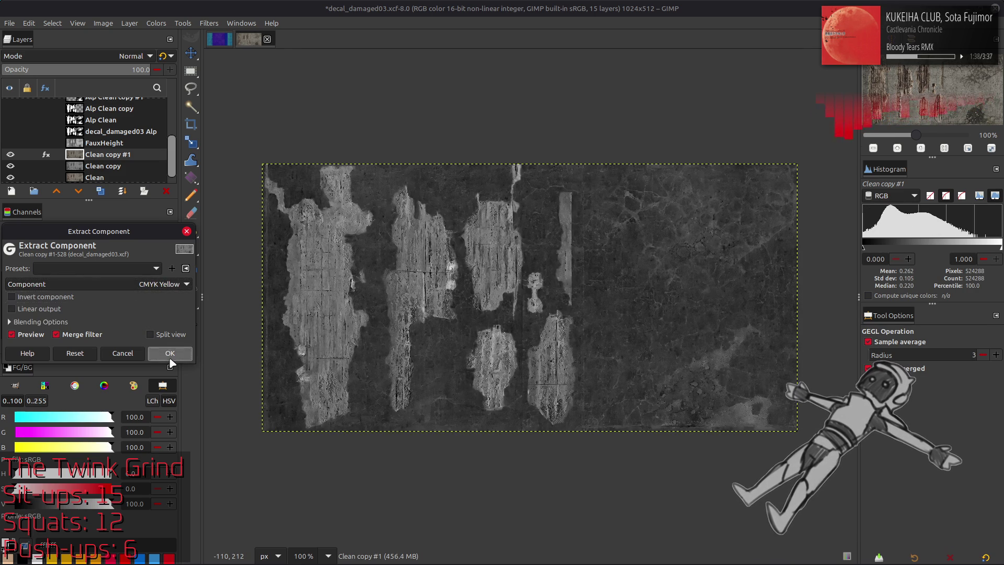
pyautogui.click(169, 353)
# Step: Invert the yellow extraction layer and set it to Multiply, toggling visibility to compare
pyautogui.click(156, 23)
pyautogui.click(157, 163)
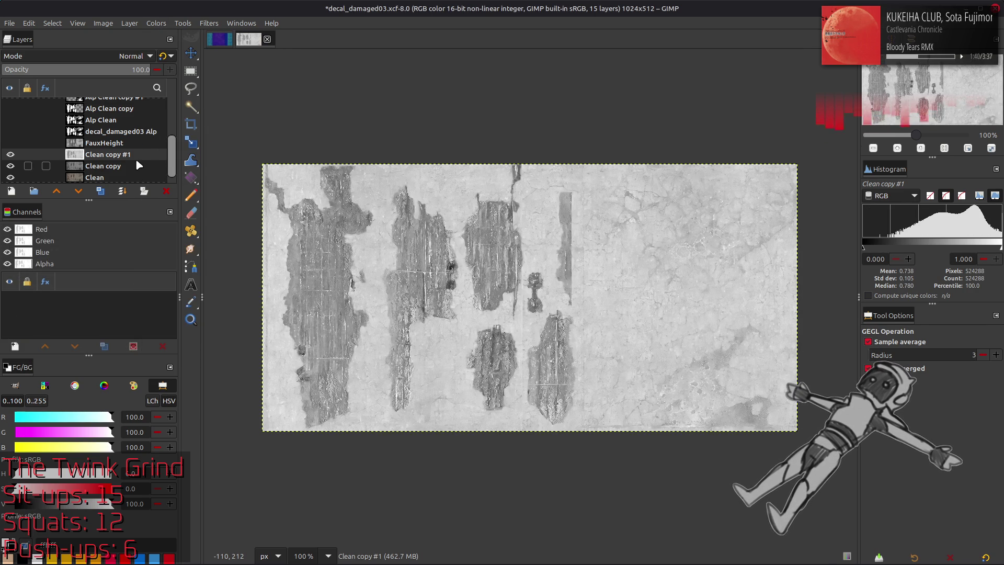
pyautogui.click(134, 56)
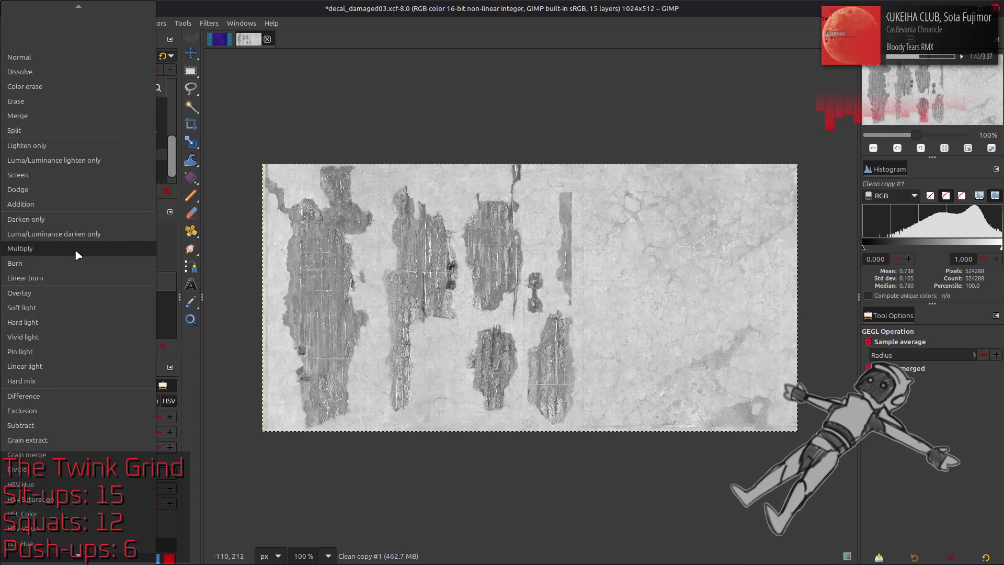
pyautogui.click(75, 249)
pyautogui.click(11, 155)
pyautogui.click(11, 155)
pyautogui.click(11, 155)
# Step: Duplicate Clean copy, invert the new copy and blend it with legacy Multiply
pyautogui.click(102, 166)
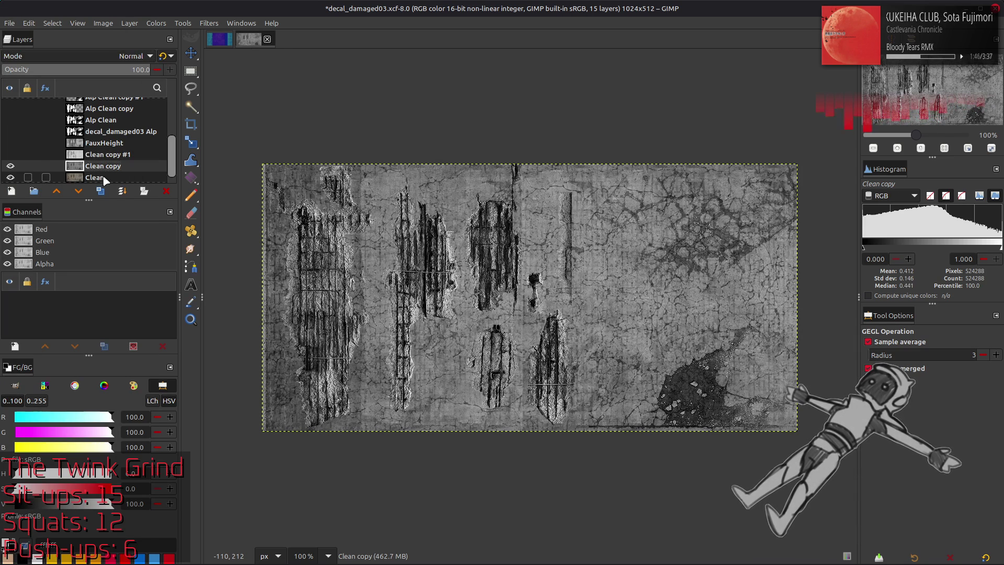
pyautogui.click(100, 191)
pyautogui.click(156, 23)
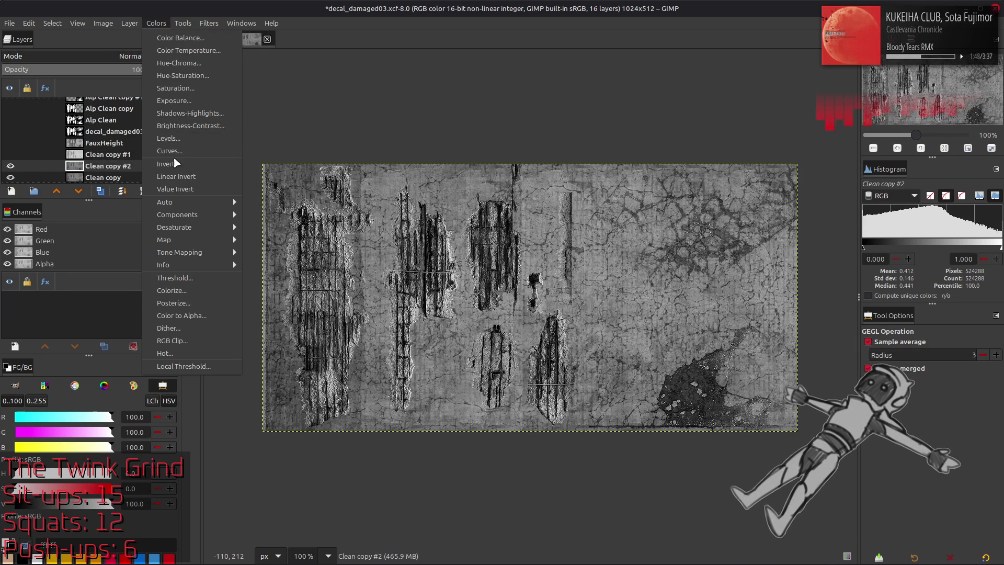
pyautogui.click(157, 157)
pyautogui.click(131, 56)
pyautogui.click(63, 246)
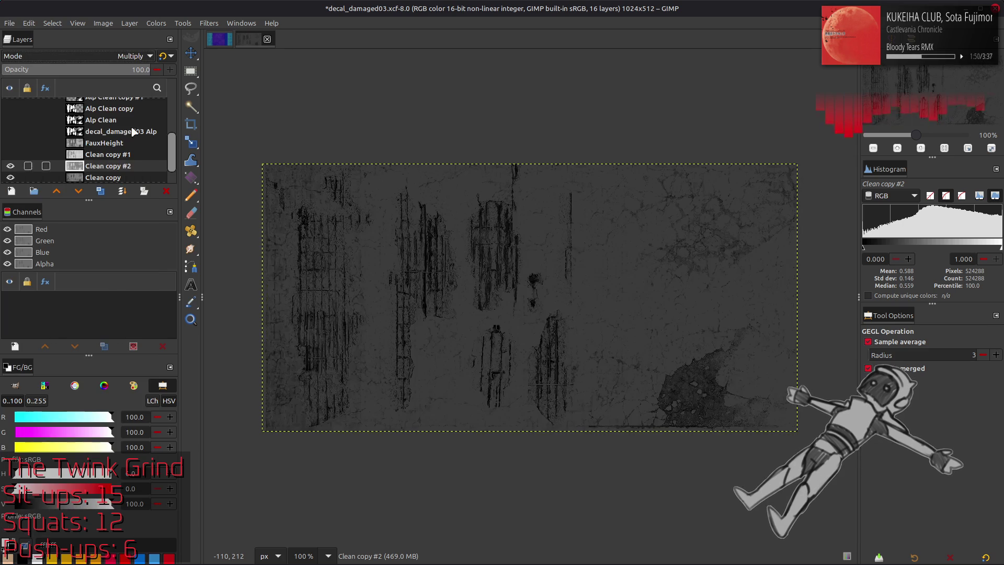
pyautogui.click(173, 59)
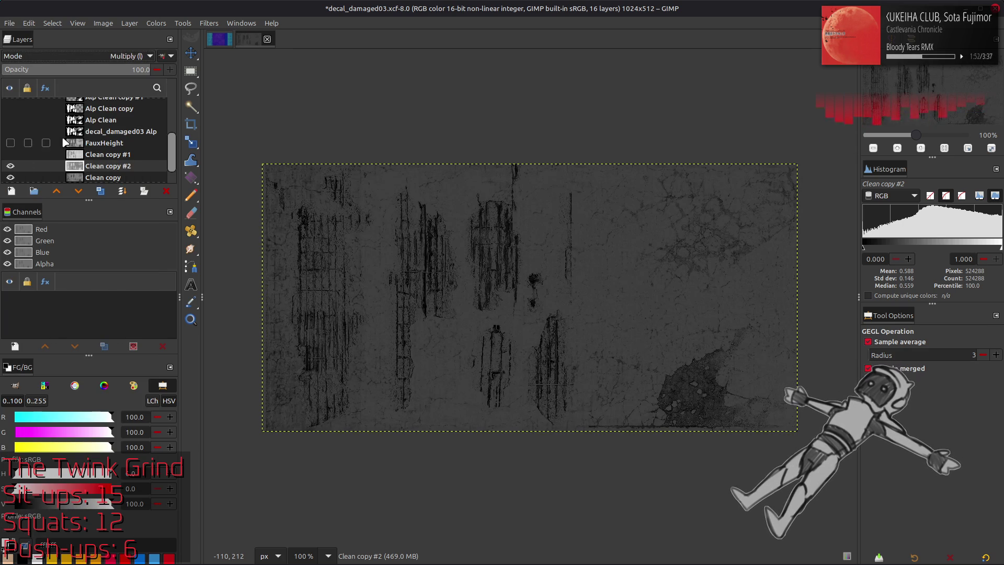
pyautogui.click(10, 154)
pyautogui.click(10, 154)
pyautogui.click(10, 154)
pyautogui.click(10, 155)
pyautogui.click(10, 154)
# Step: Merge the multiplied layers into Clean copy and Stretch Contrast with Keep colors unchecked
pyautogui.hotkey('ctrl', 'm')
pyautogui.hotkey('ctrl', 'm')
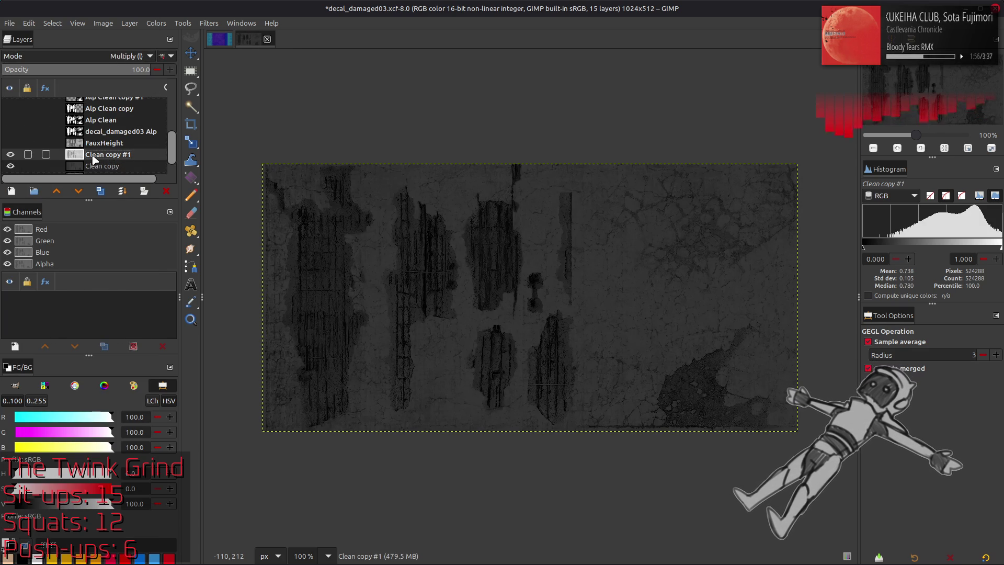
pyautogui.click(157, 23)
pyautogui.moveTo(205, 170)
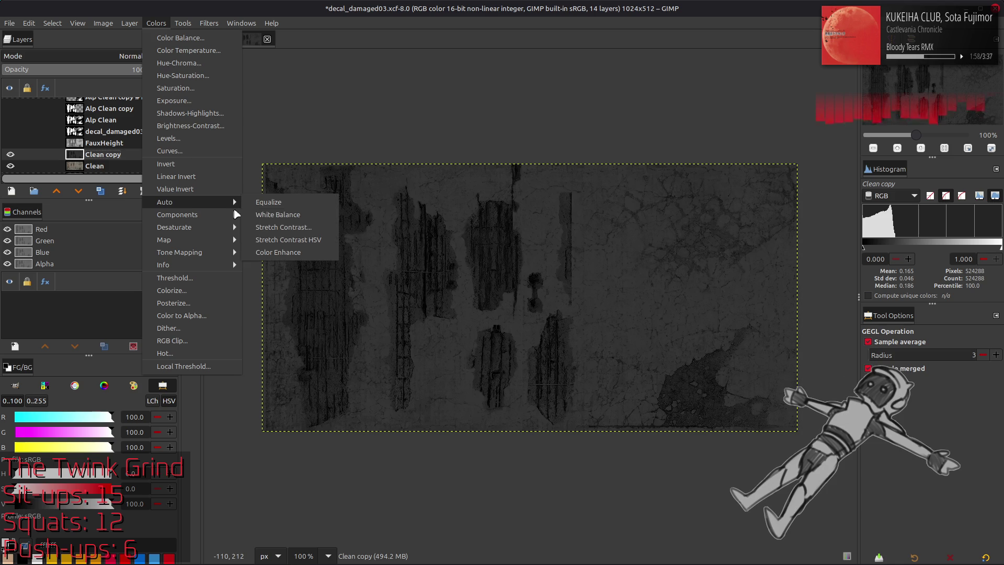
pyautogui.click(272, 226)
pyautogui.click(143, 286)
pyautogui.click(170, 344)
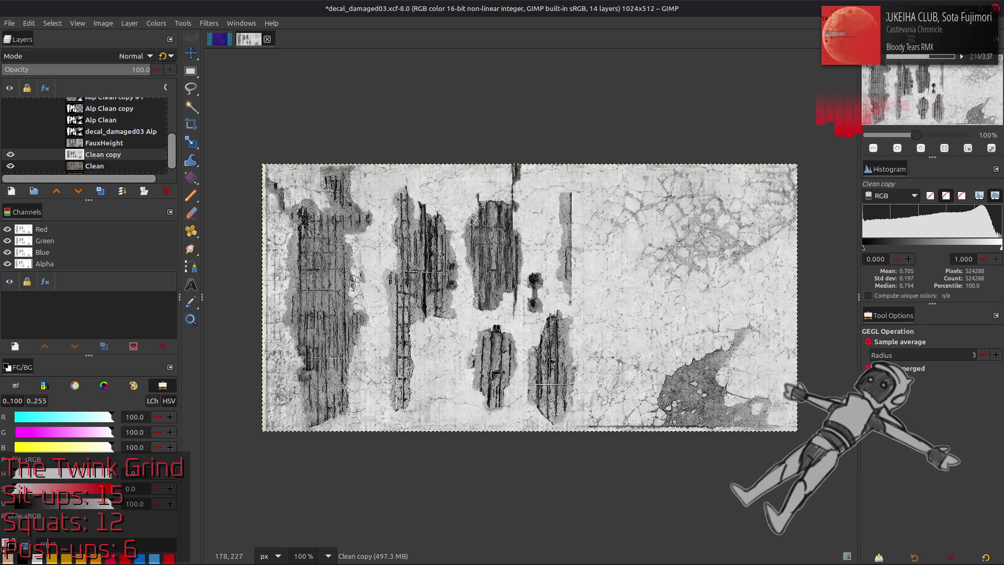
pyautogui.press('m')
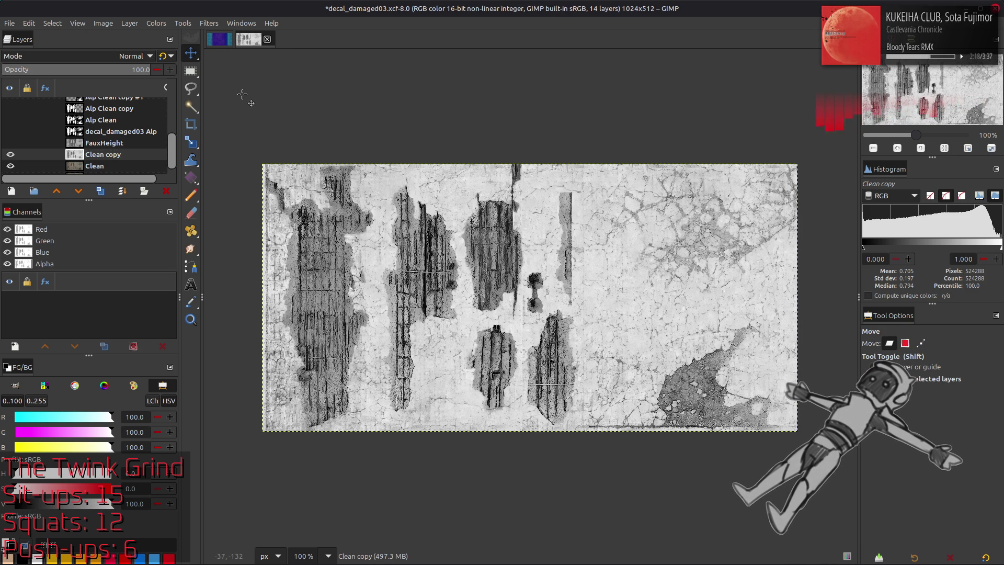
# Step: Rename the layer 'Spec Base', then invert it, apply Levels gamma 2 and invert back
pyautogui.doubleClick(103, 155)
pyautogui.write('Spec Base')
pyautogui.press('Return')
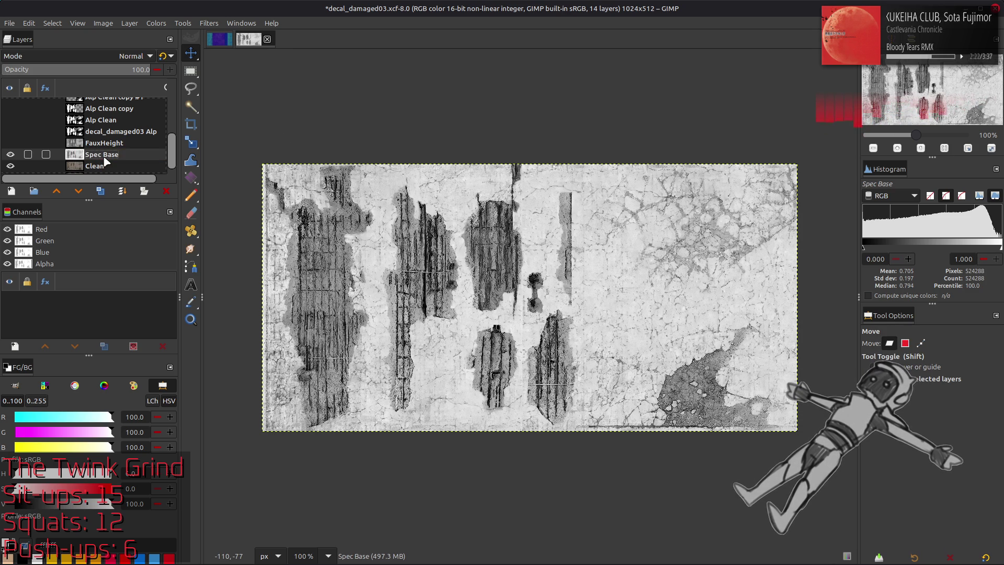
pyautogui.click(156, 23)
pyautogui.click(166, 164)
pyautogui.click(156, 23)
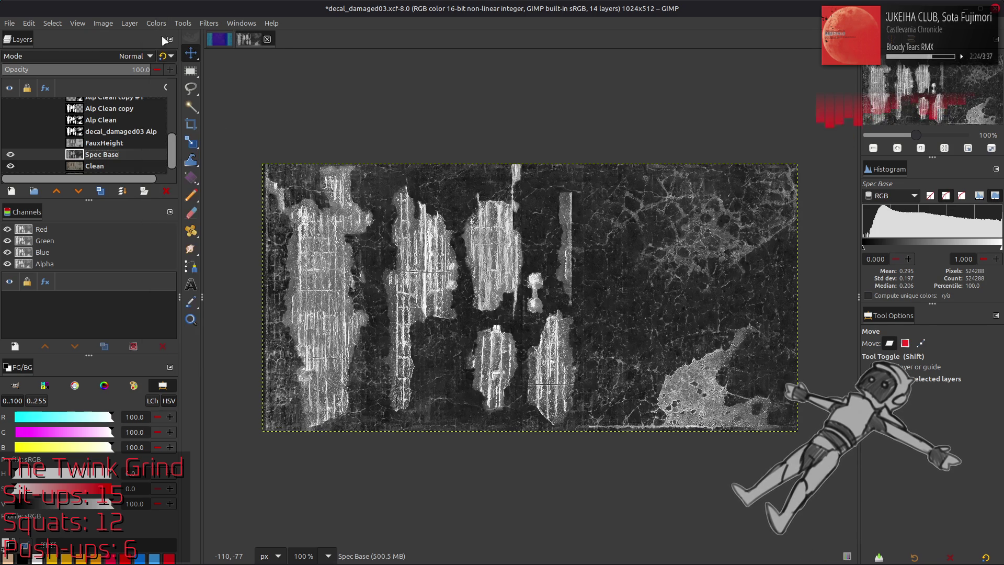
pyautogui.click(169, 138)
pyautogui.click(170, 359)
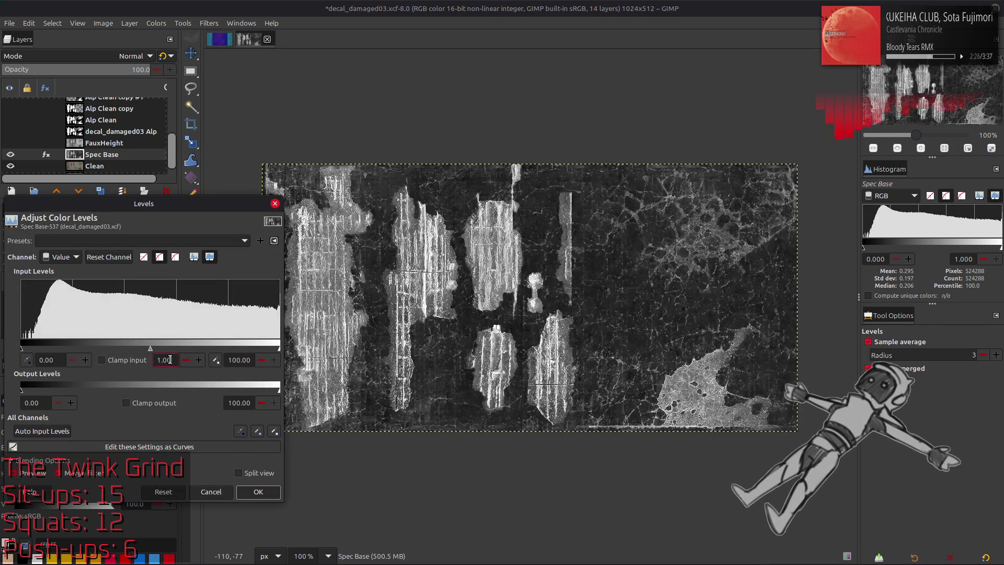
pyautogui.press('Return')
pyautogui.click(258, 491)
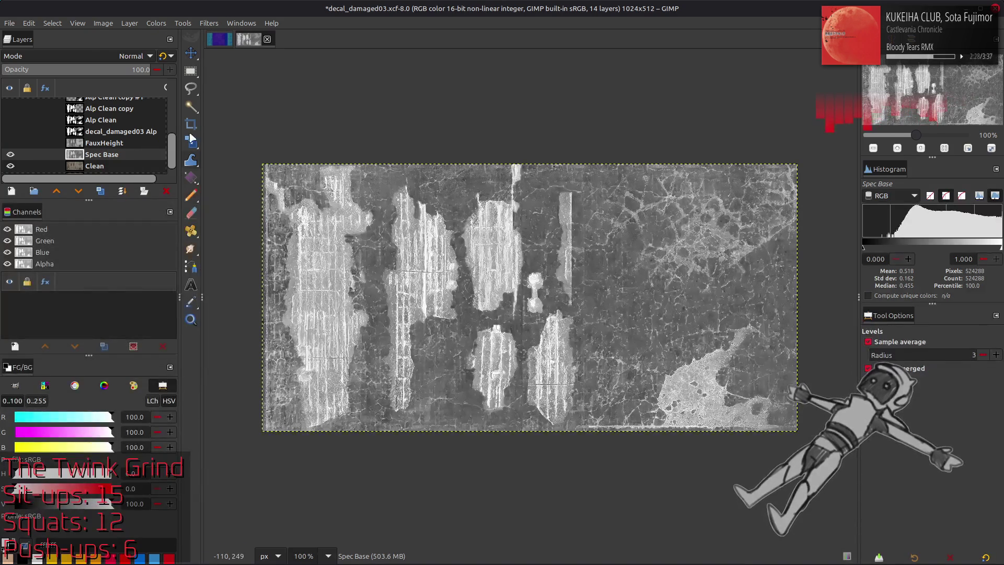
pyautogui.click(156, 23)
pyautogui.click(166, 164)
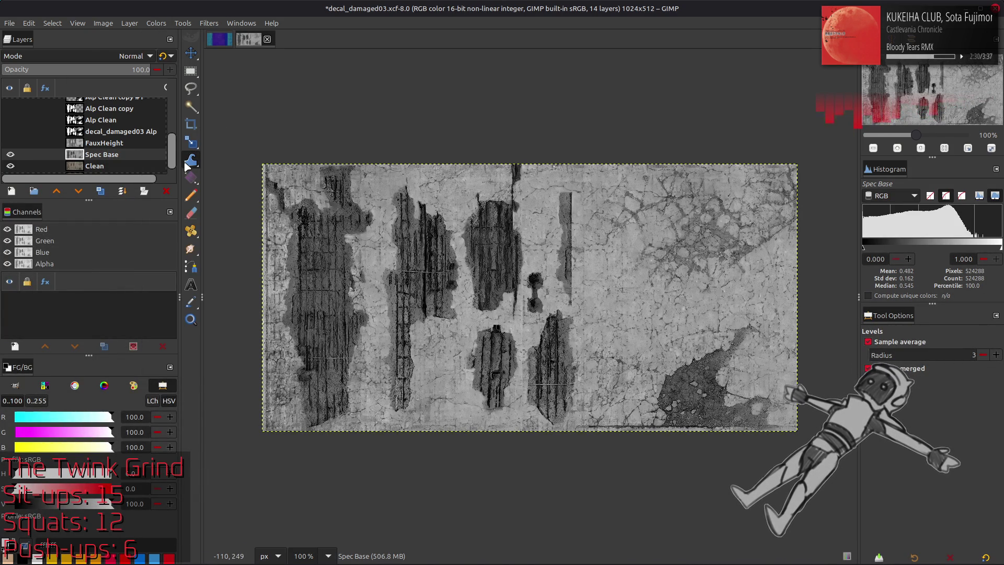
# Step: Brighten Spec Base with Curves using the saved 02:50:09 preset
pyautogui.click(163, 22)
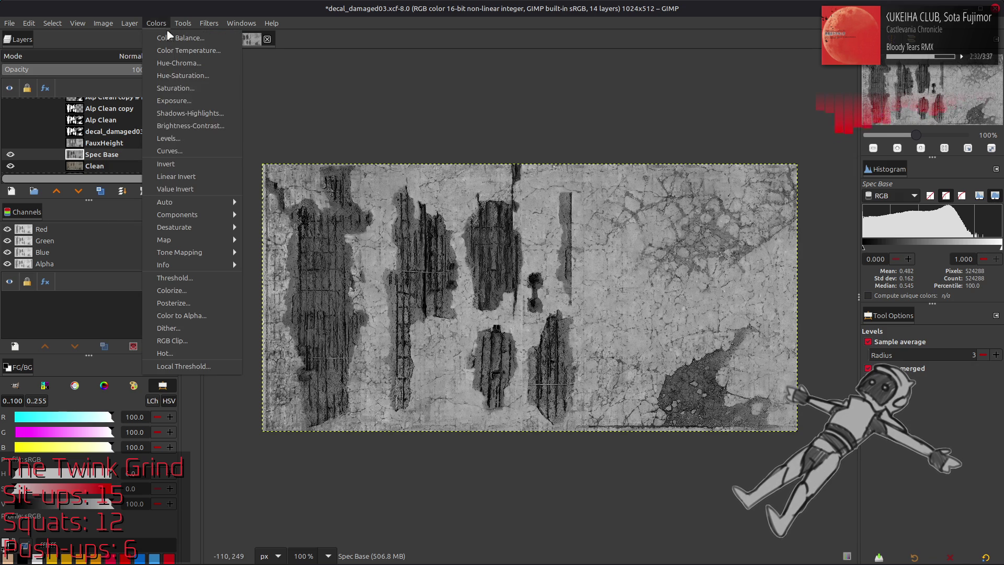
pyautogui.click(189, 151)
pyautogui.click(121, 107)
pyautogui.click(124, 109)
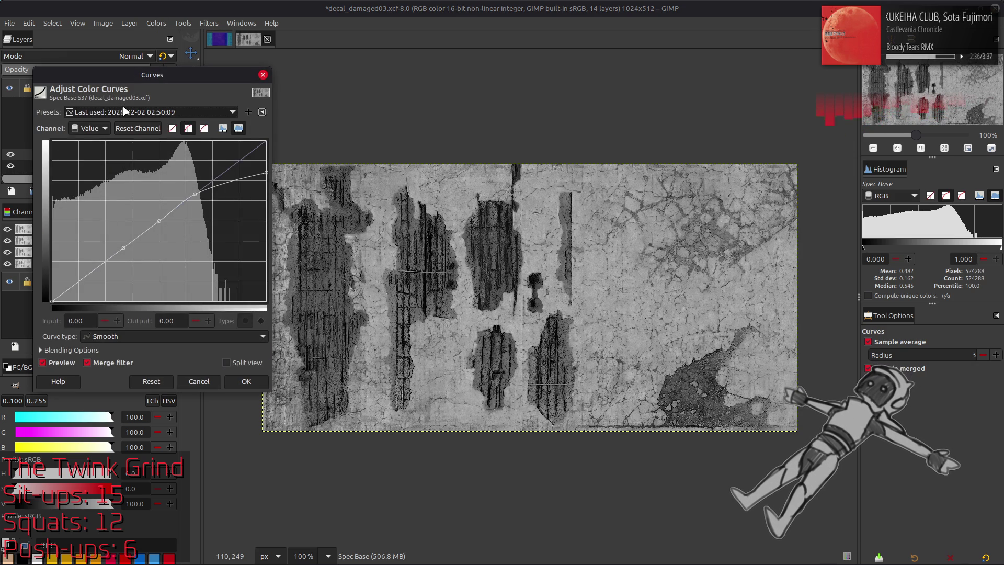
pyautogui.scroll(-2, 125, 111)
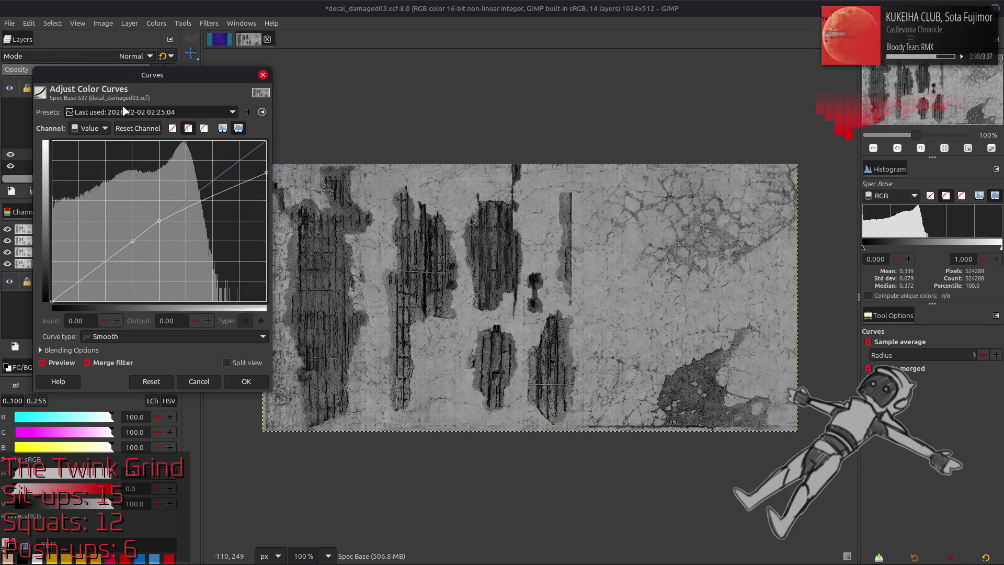
pyautogui.click(125, 111)
pyautogui.click(126, 102)
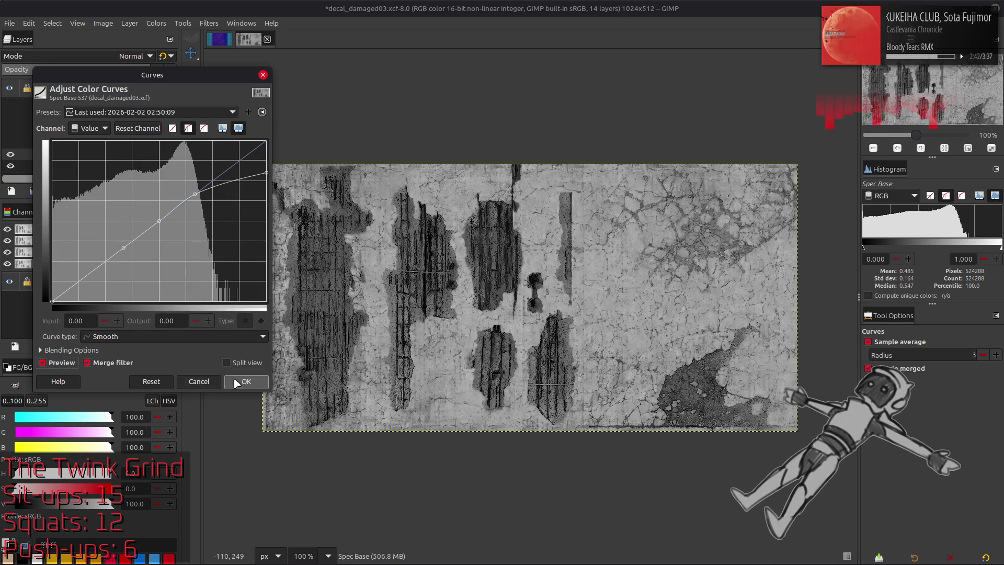
pyautogui.click(246, 381)
# Step: Try an automatic Stretch Contrast on Spec Base and cancel it
pyautogui.click(156, 23)
pyautogui.moveTo(172, 201)
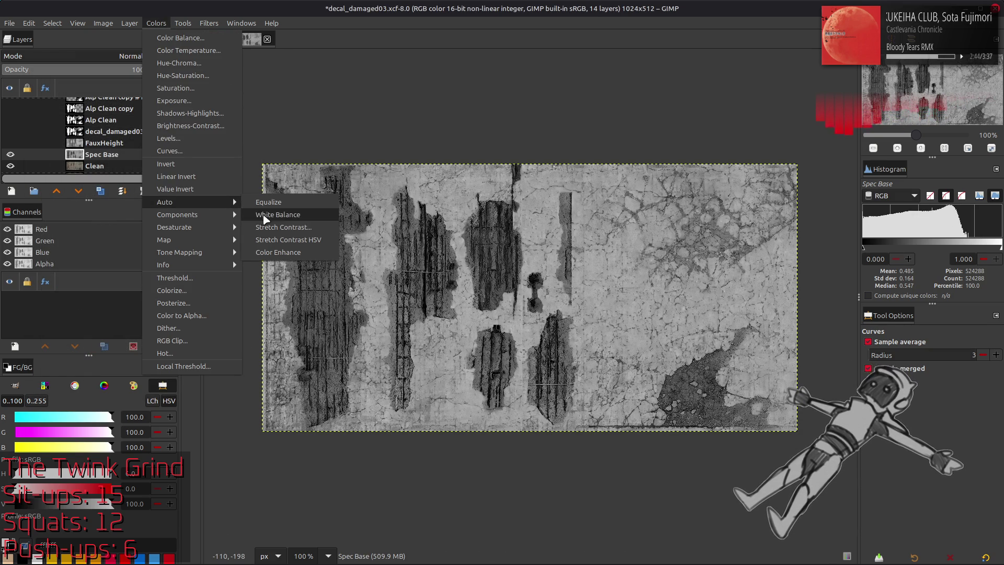
pyautogui.click(281, 228)
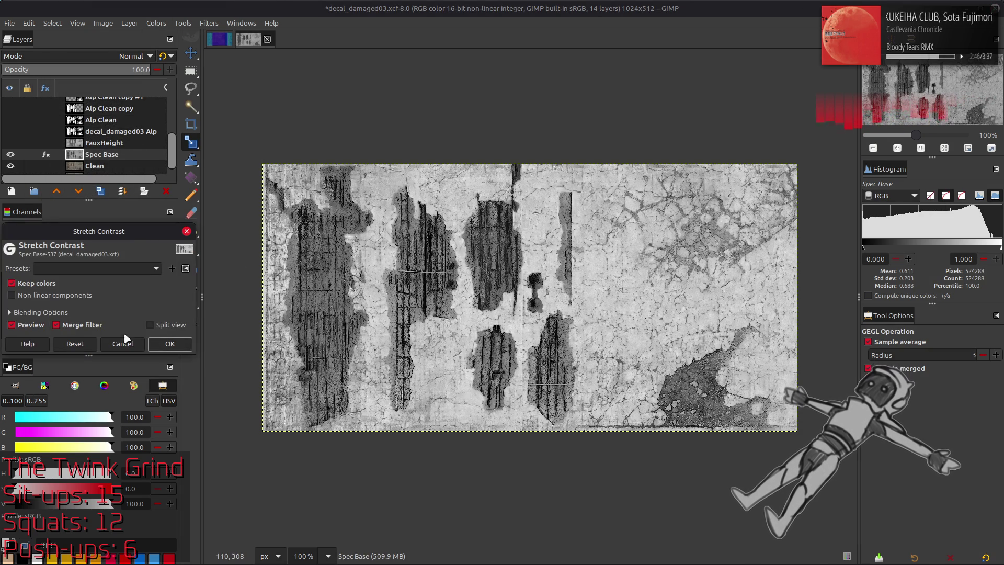
pyautogui.click(123, 343)
# Step: Apply Levels to Spec Base with the high input set to 75
pyautogui.click(156, 23)
pyautogui.click(192, 140)
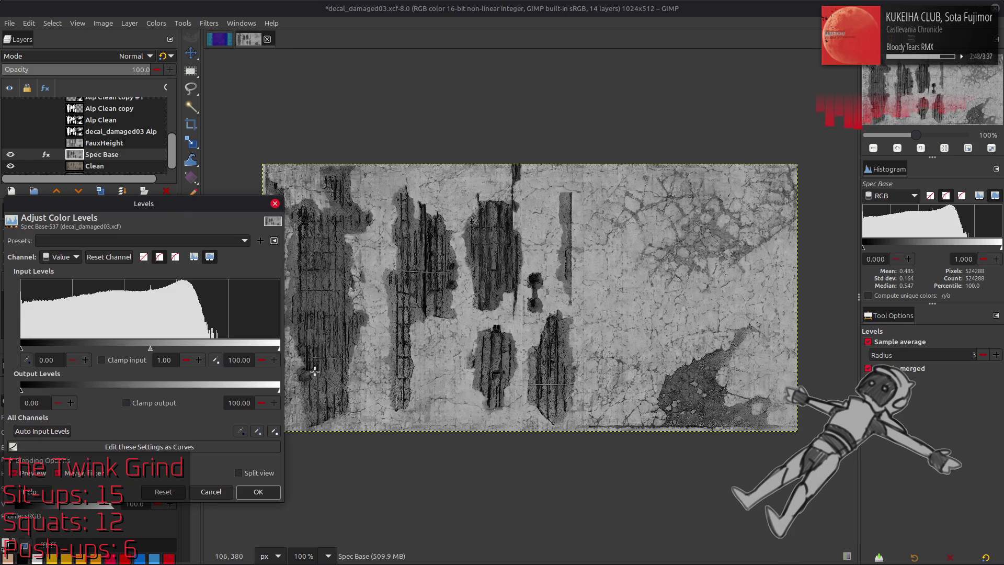
pyautogui.click(245, 360)
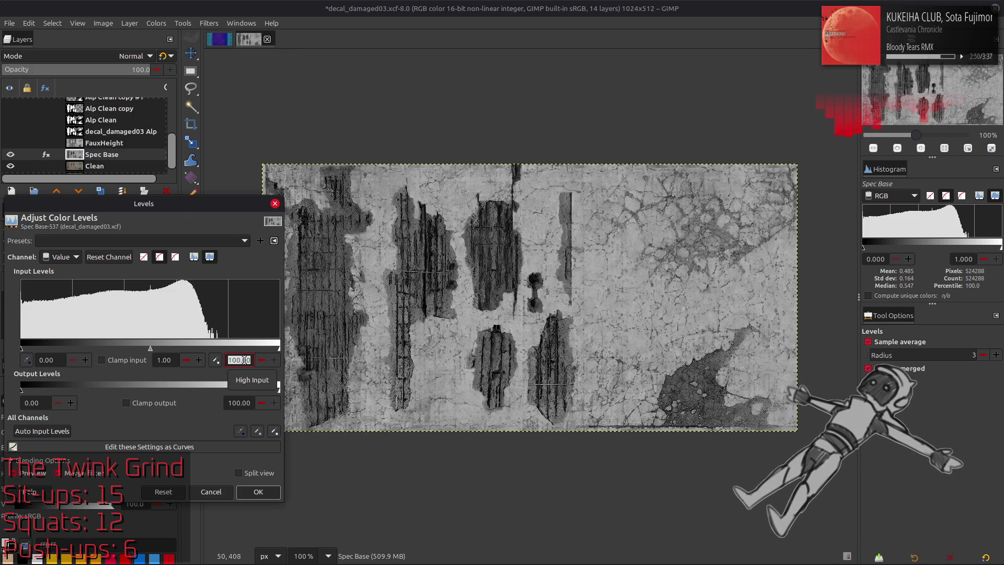
pyautogui.write('75')
pyautogui.press('Return')
pyautogui.click(258, 492)
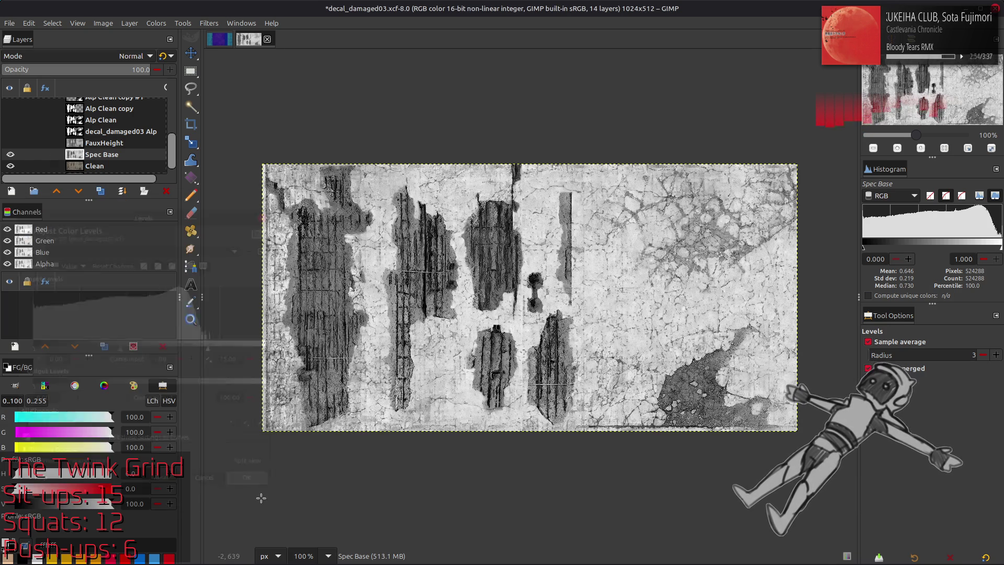
# Step: Compare the levels edit by undoing and redoing it, then save the image
pyautogui.press('m')
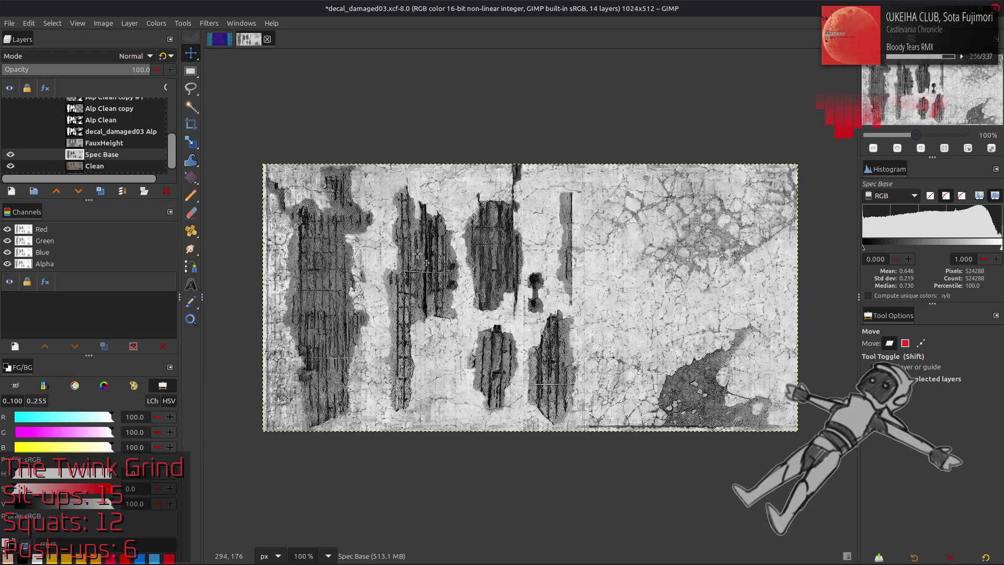
pyautogui.hotkey('ctrl', 'z')
pyautogui.hotkey('ctrl', 'y')
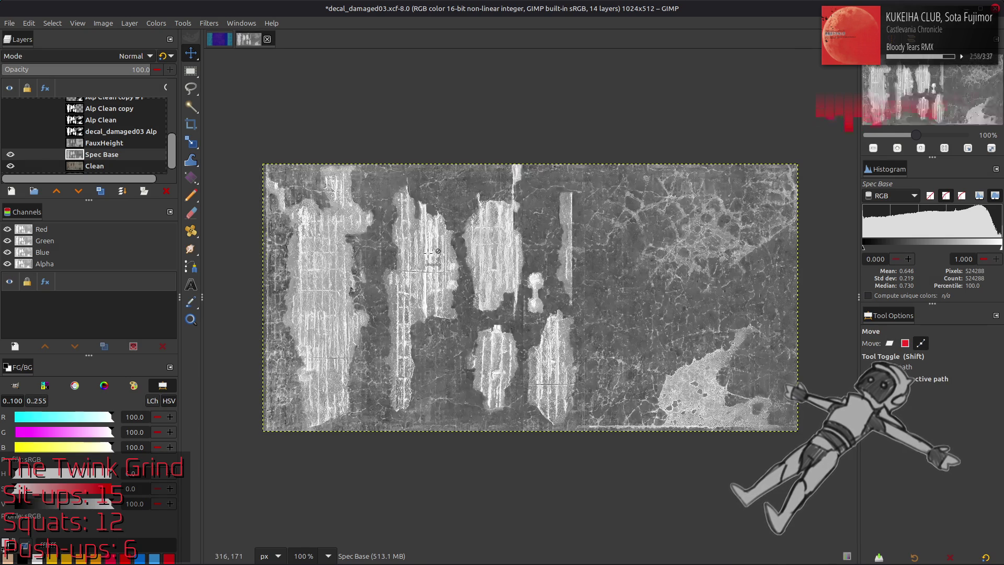
pyautogui.hotkey('ctrl', 'z')
pyautogui.hotkey('ctrl', 'y')
pyautogui.hotkey('ctrl', 'z')
pyautogui.hotkey('ctrl', 'y')
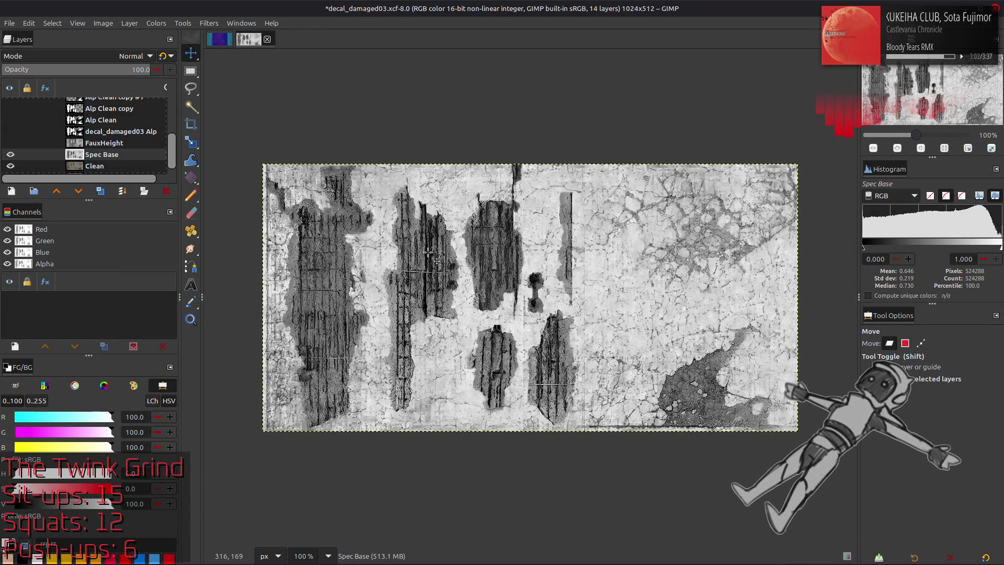
pyautogui.hotkey('ctrl', 's')
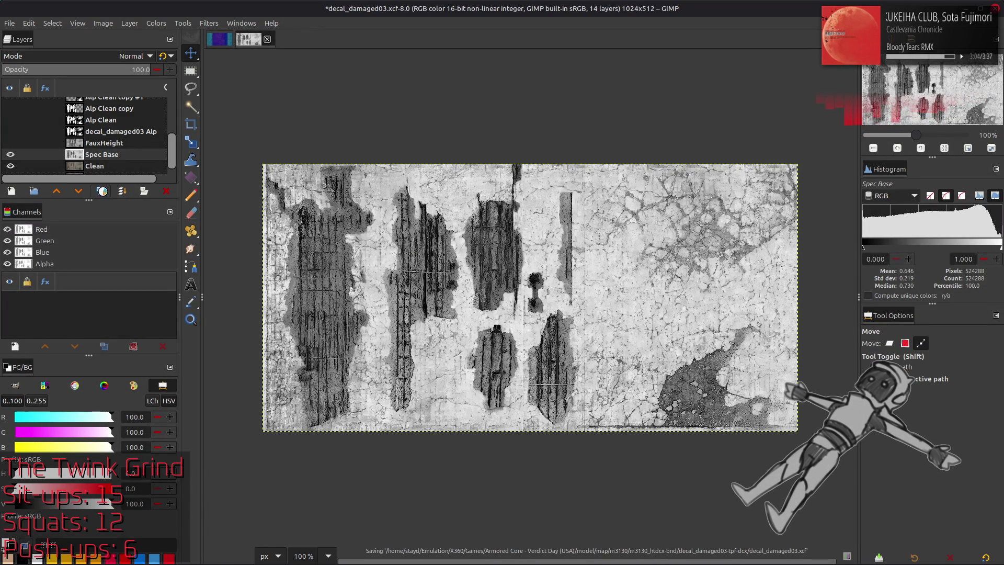
# Step: Duplicate Spec Base and apply G'MIC Colour Space Swap to the copy
pyautogui.click(101, 191)
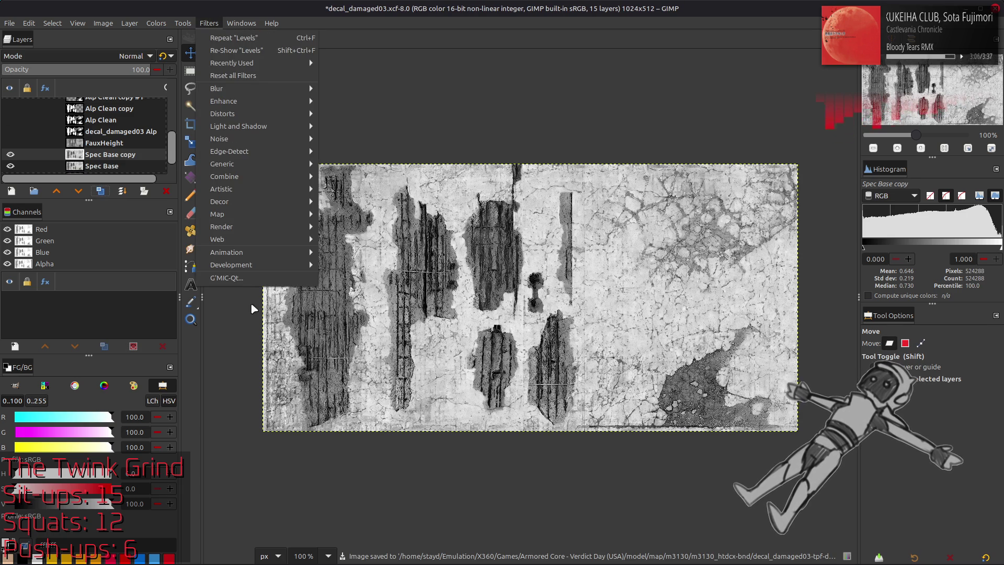
pyautogui.hotkey('ctrl', 'shift', 'f')
pyautogui.click(472, 178)
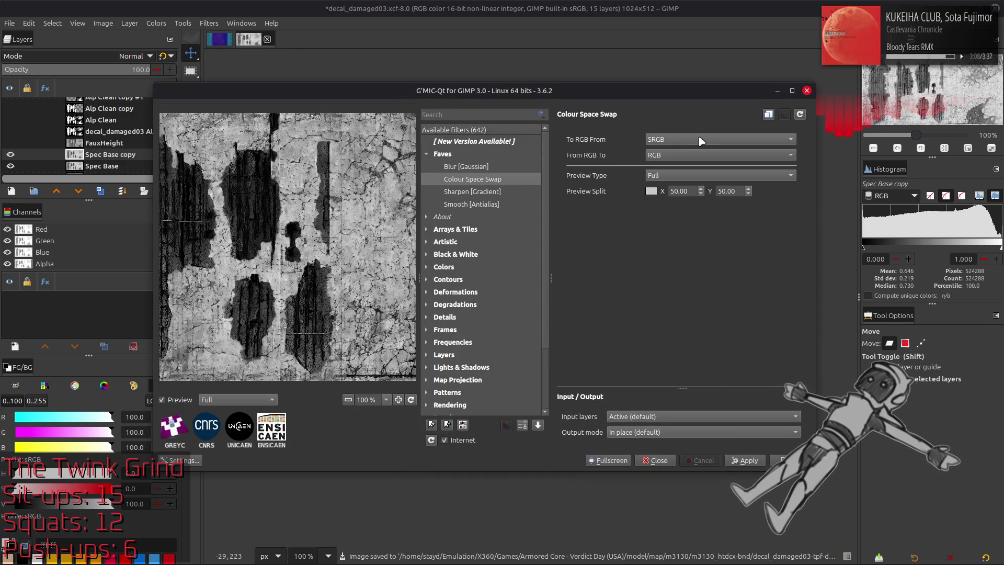
pyautogui.click(790, 460)
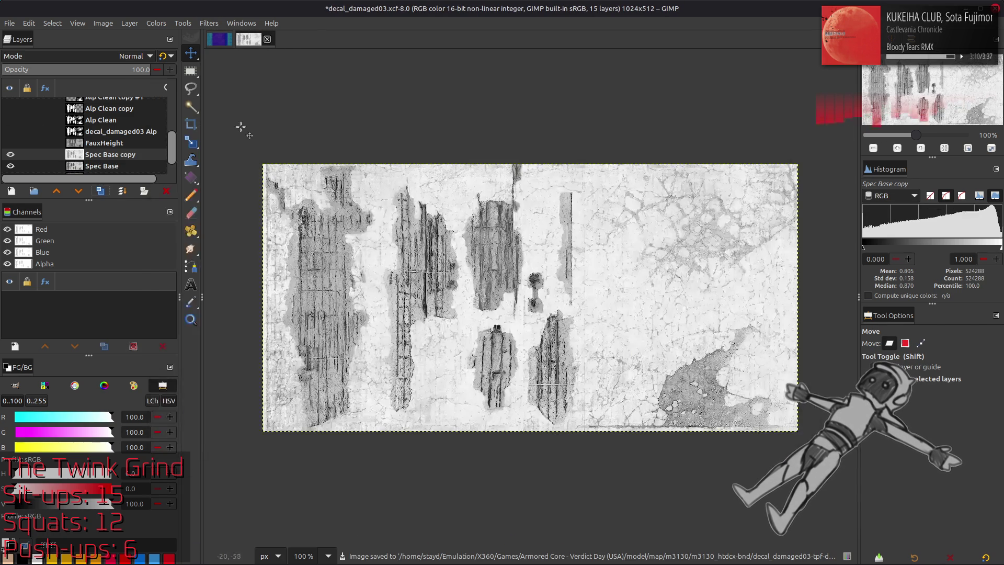
# Step: Scale the Spec Base copy layer to 50 percent
pyautogui.click(129, 23)
pyautogui.click(149, 191)
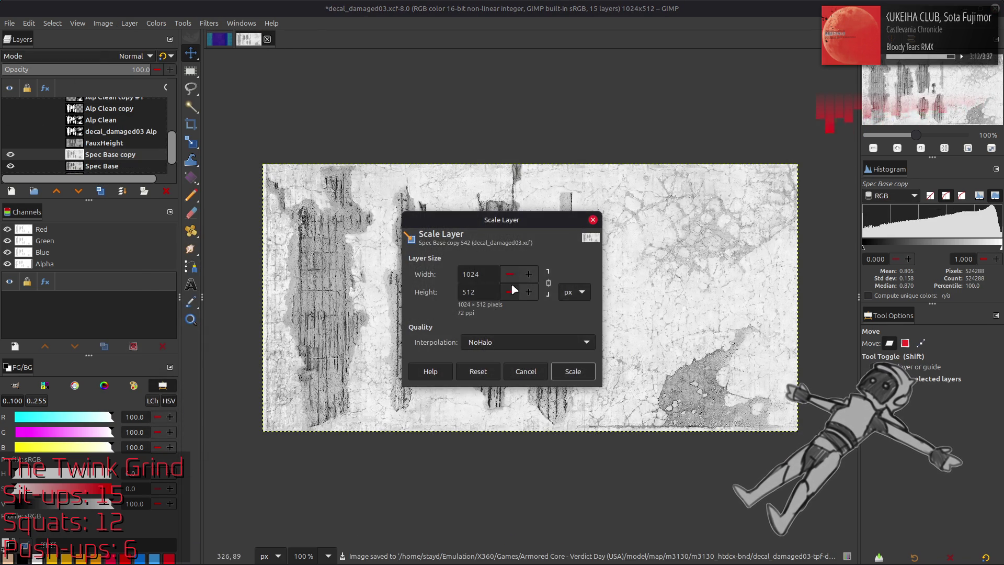
pyautogui.scroll(-1, 570, 297)
pyautogui.click(491, 274)
pyautogui.scroll(1, 518, 338)
pyautogui.click(574, 371)
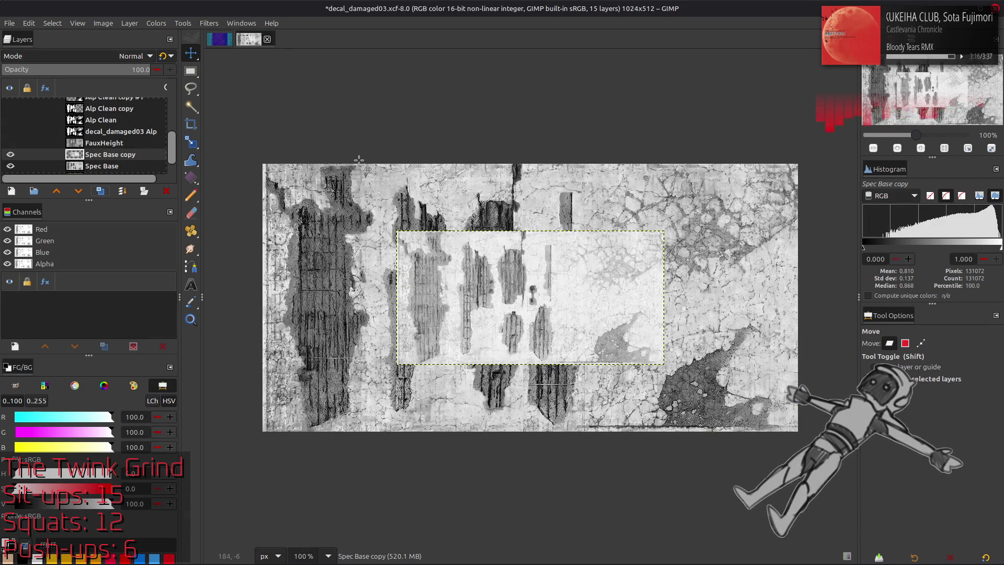
# Step: Apply the G'MIC filter to the copy again and show the Clean layer
pyautogui.click(209, 23)
pyautogui.click(269, 278)
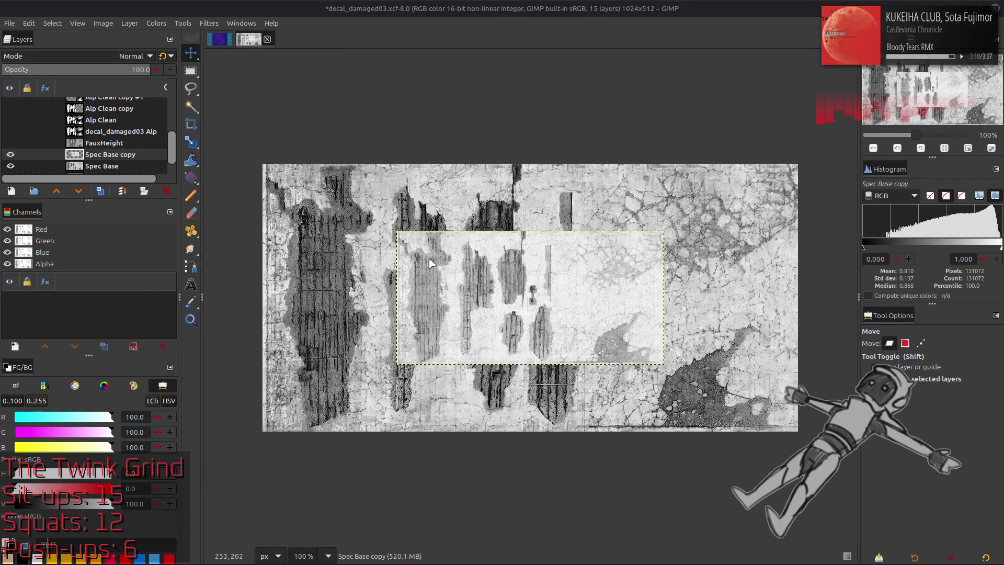
pyautogui.click(790, 460)
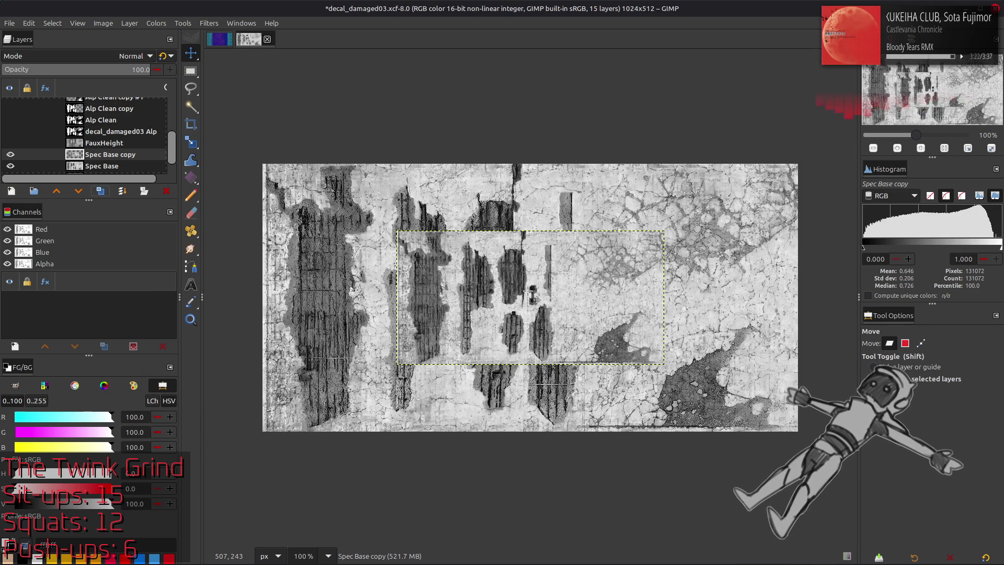
pyautogui.scroll(3, 101, 157)
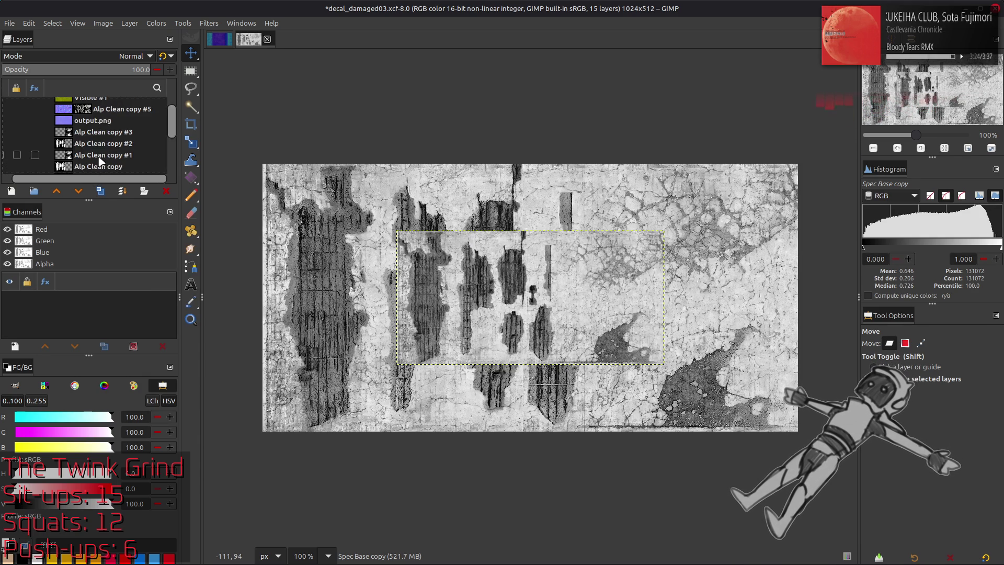
pyautogui.scroll(-5, 101, 162)
pyautogui.click(10, 156)
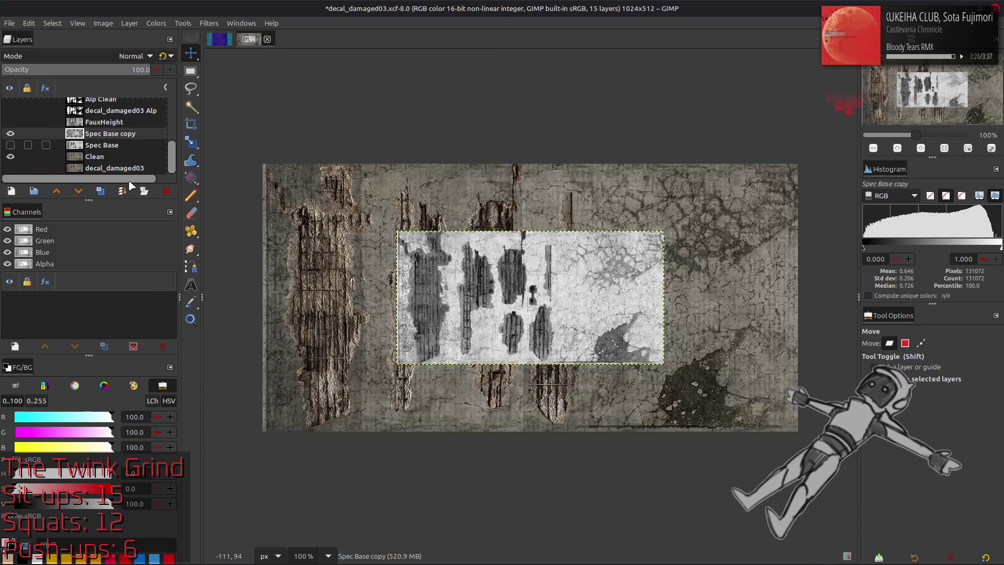
# Step: Zoom to 200%, duplicate the Spec Base copy twice and apply G'MIC Blur [Gaussian]
pyautogui.press('2')
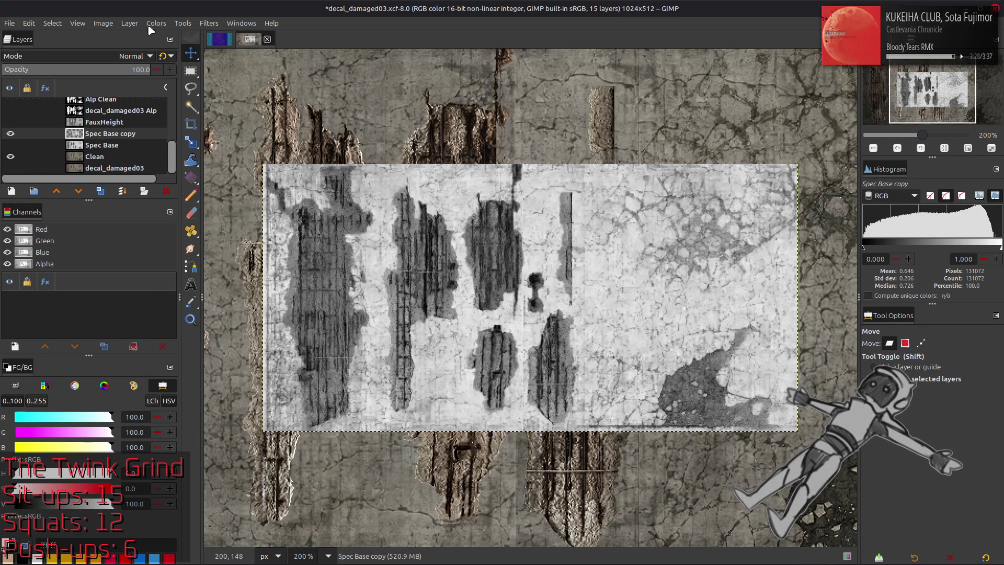
pyautogui.click(101, 191)
pyautogui.click(100, 191)
pyautogui.click(209, 23)
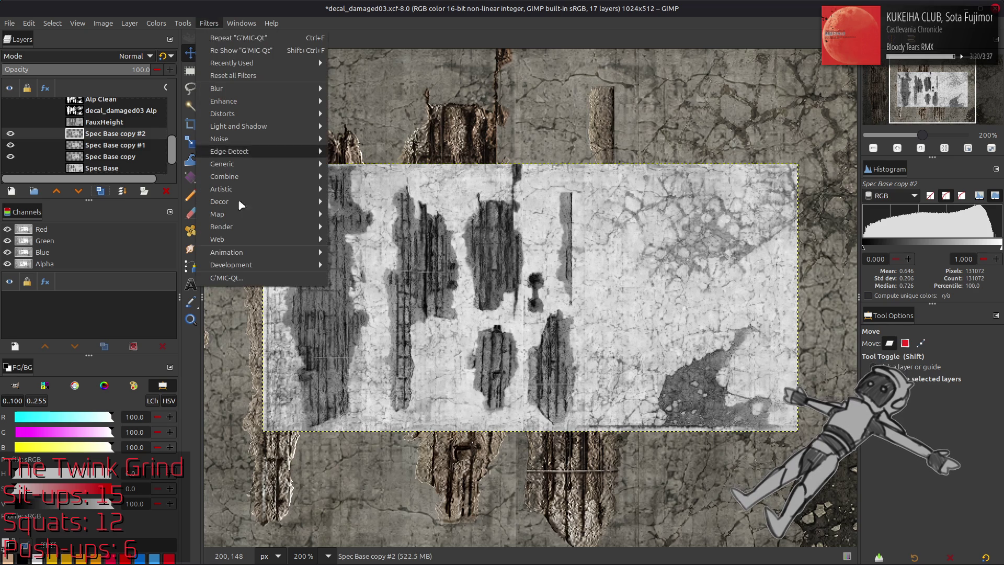
pyautogui.click(251, 277)
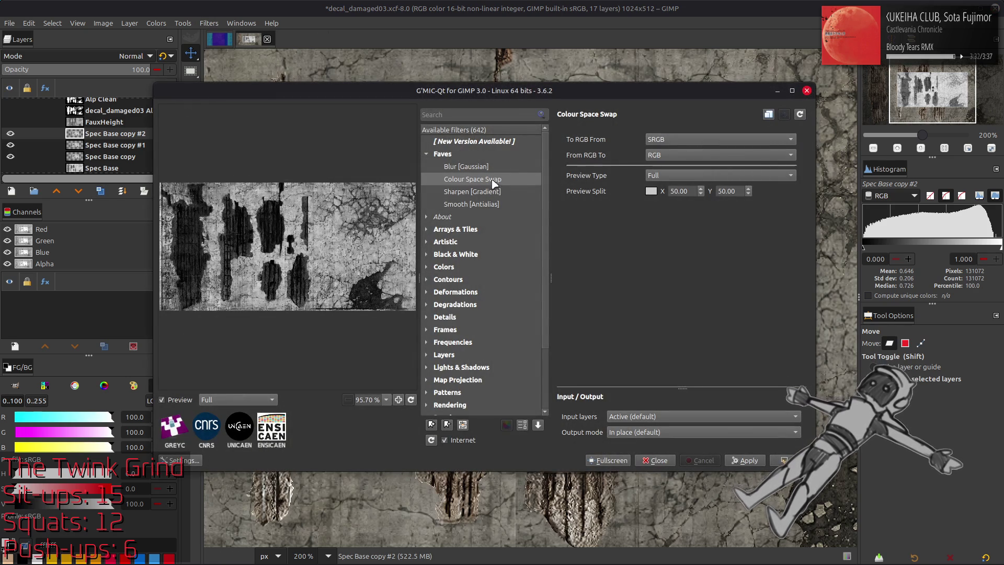
pyautogui.click(466, 167)
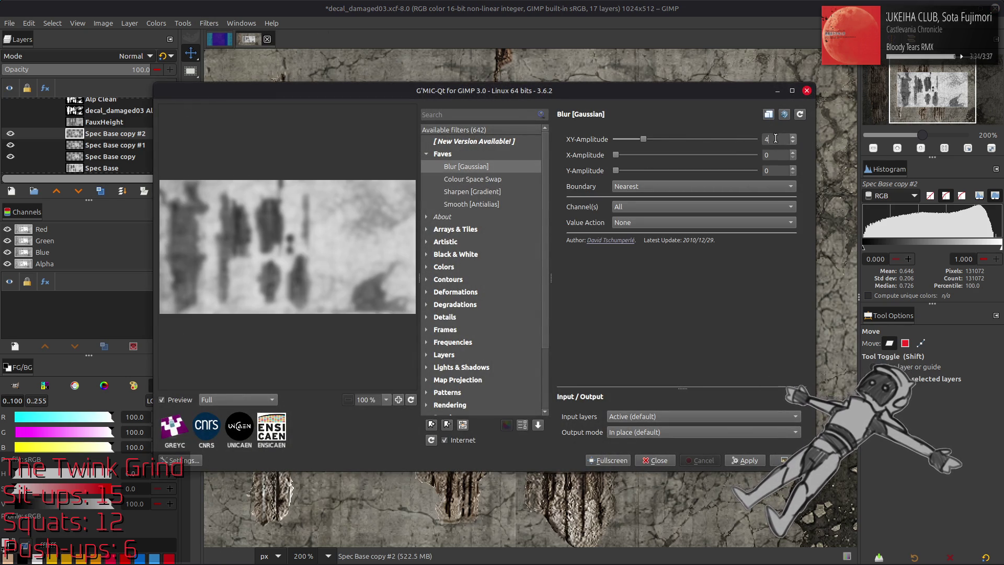
pyautogui.write('0')
pyautogui.press('Return')
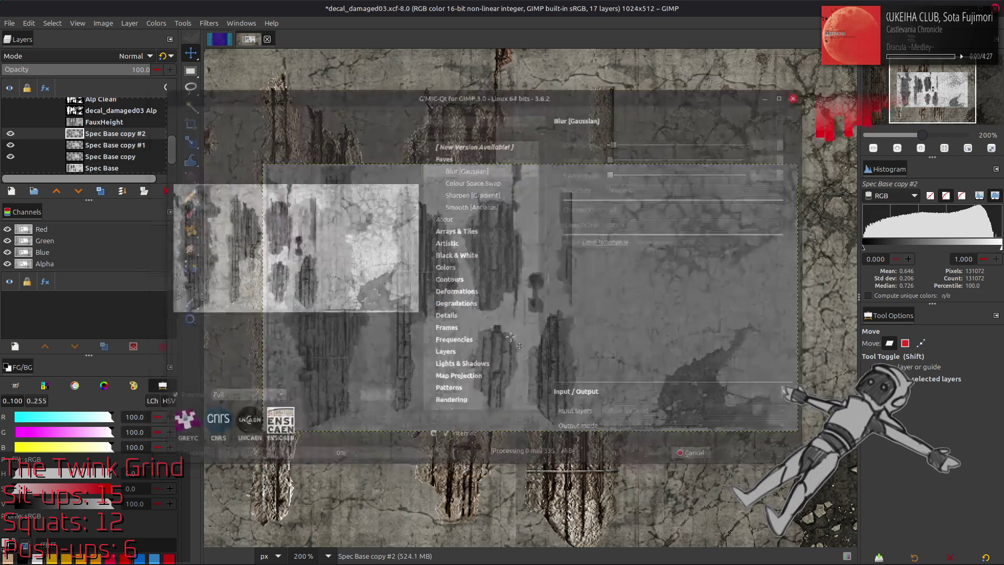
# Step: Set the top copy to Grain extract and merge down, then Grain merge and merge again
pyautogui.click(93, 57)
pyautogui.click(71, 408)
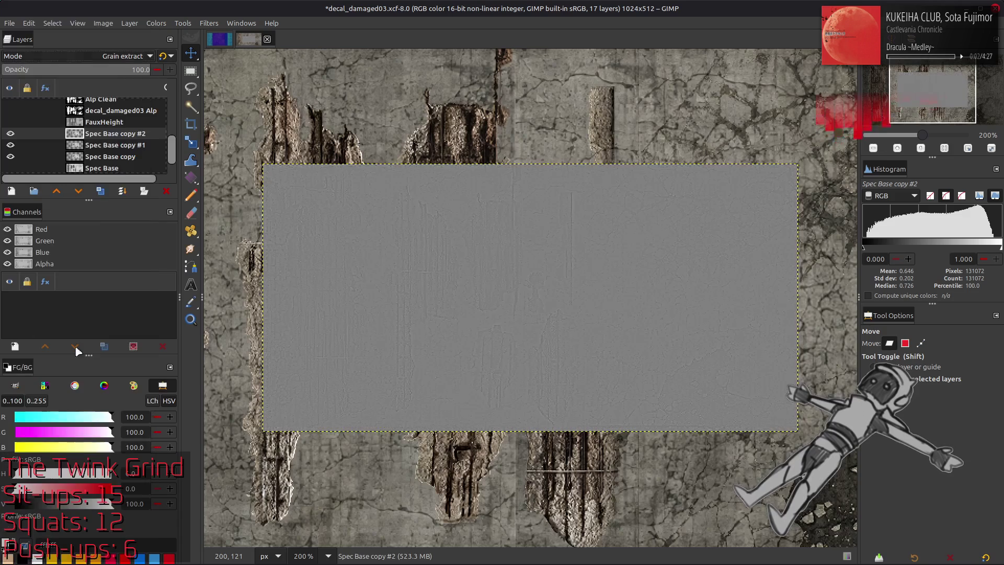
pyautogui.click(122, 191)
pyautogui.click(126, 56)
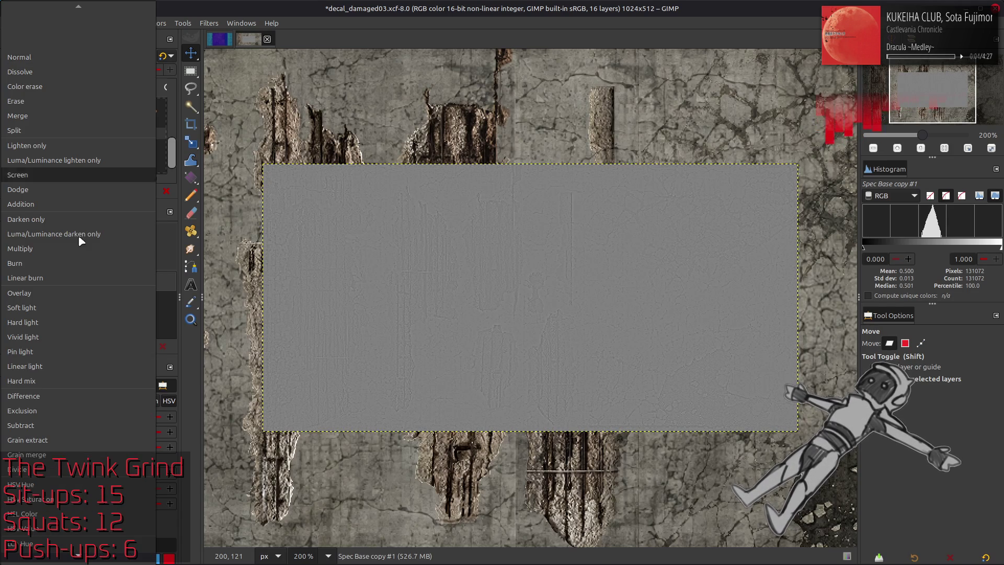
pyautogui.click(67, 425)
pyautogui.click(122, 191)
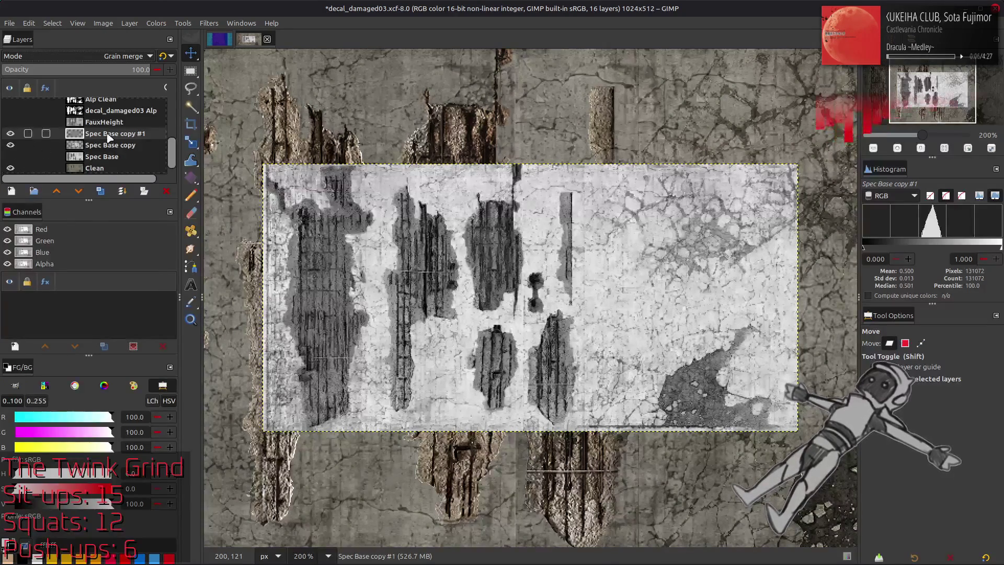
# Step: Rename the merged layer 'Spec' and save decal_damaged03.xcf
pyautogui.doubleClick(100, 134)
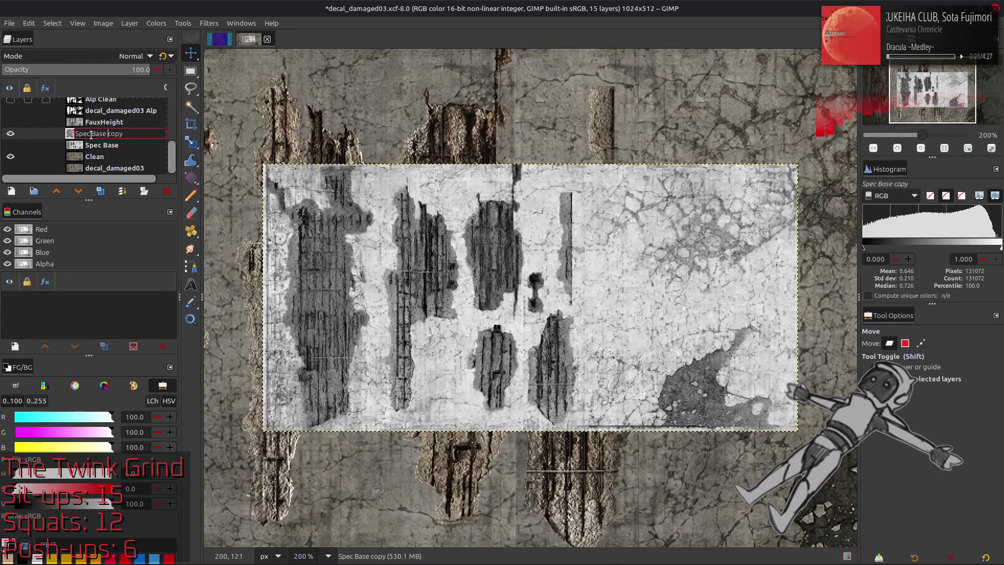
pyautogui.press('Return')
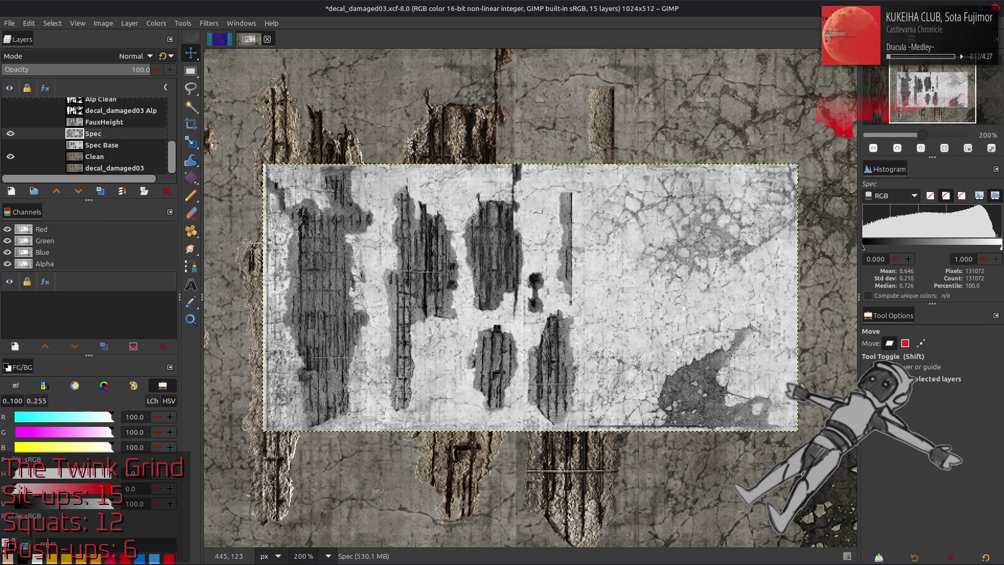
pyautogui.hotkey('ctrl', 's')
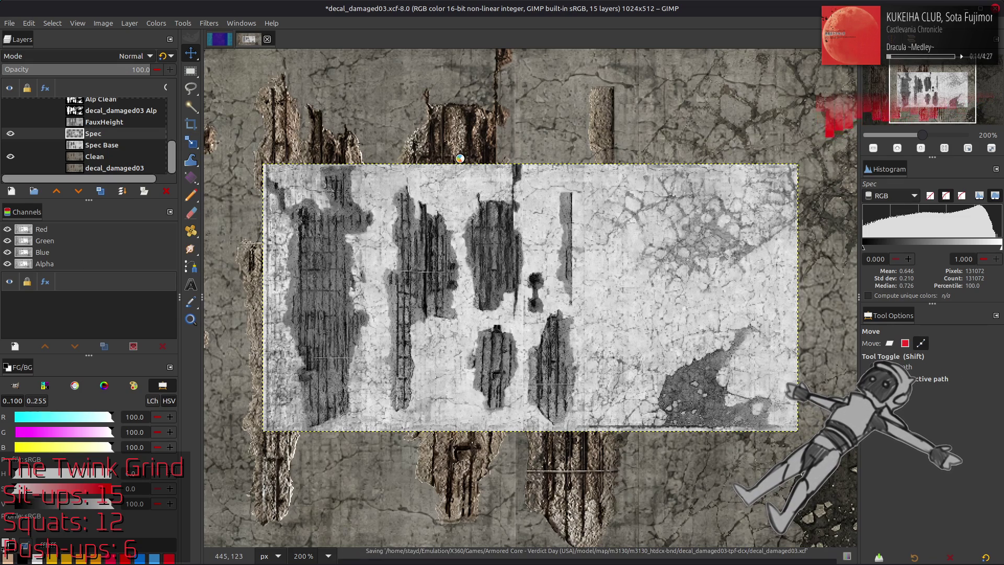
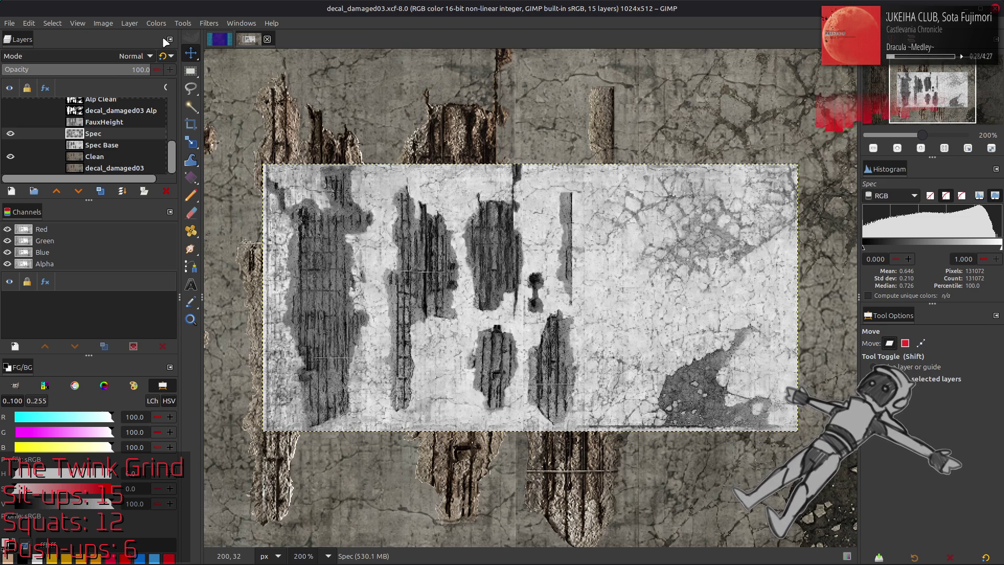
# Step: Darken the Spec layer by applying the last-used Curves preset, after comparing before and after
pyautogui.click(156, 23)
pyautogui.click(167, 152)
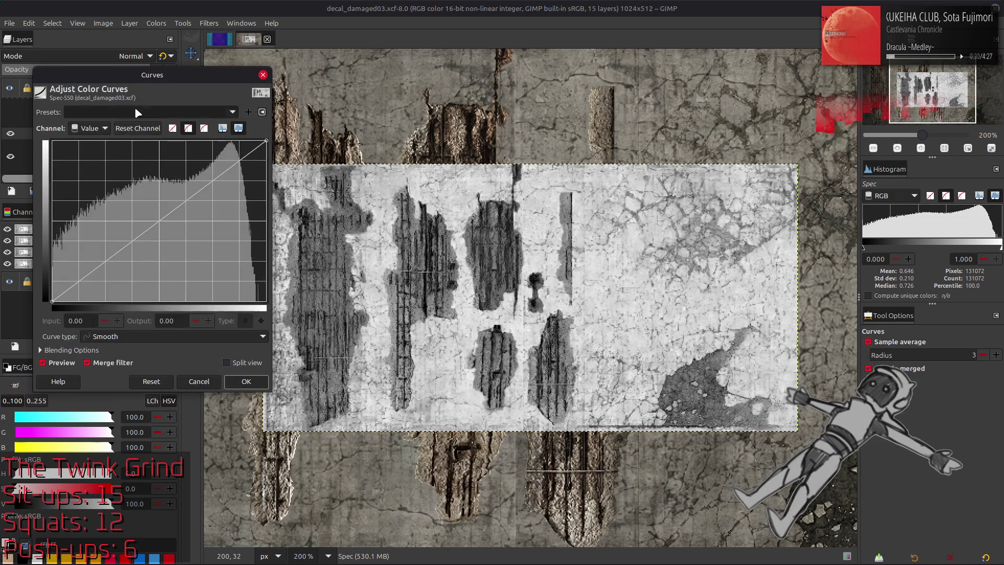
pyautogui.click(134, 111)
pyautogui.click(134, 112)
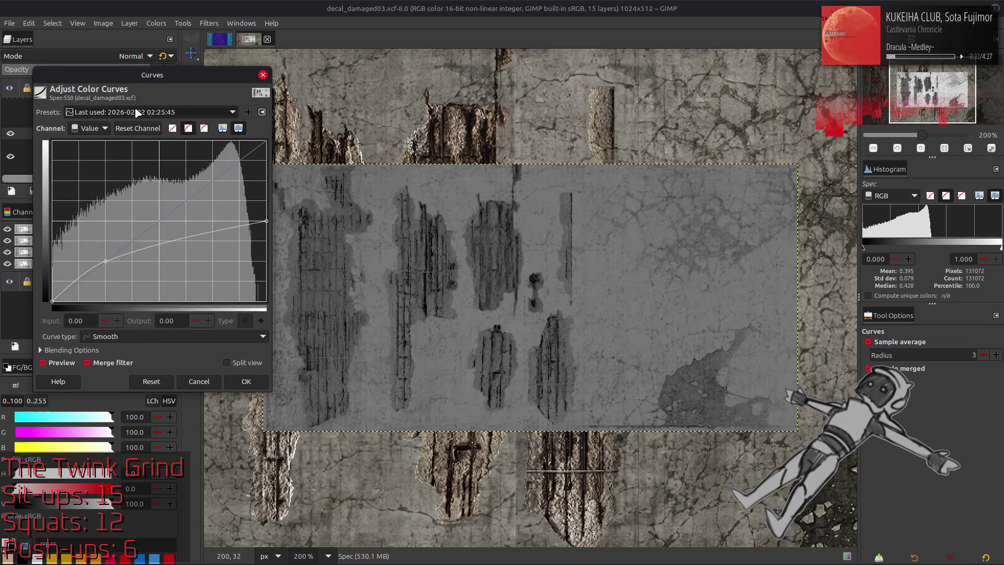
pyautogui.doubleClick(61, 368)
pyautogui.click(61, 368)
pyautogui.click(61, 368)
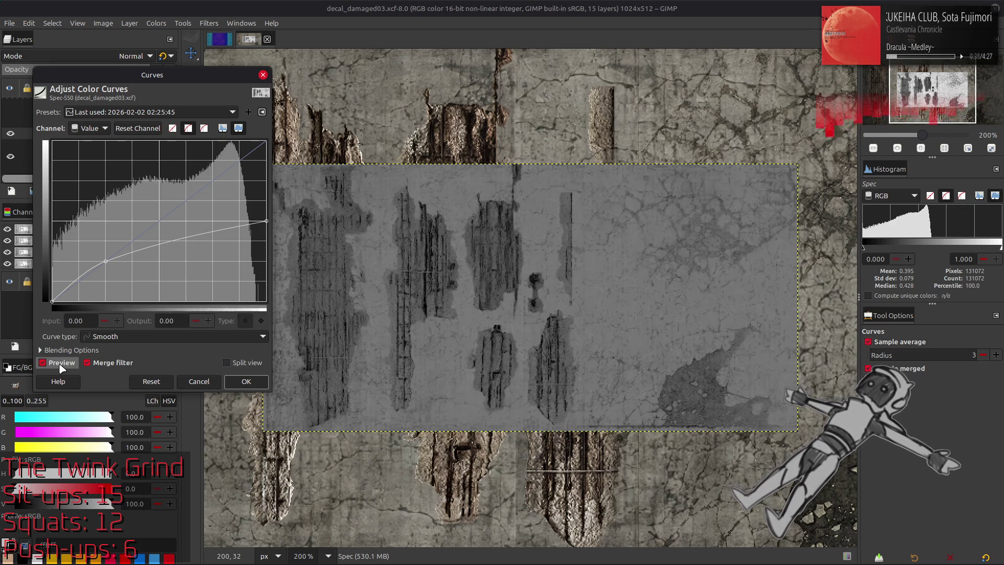
pyautogui.click(246, 381)
# Step: Apply Auto Stretch Contrast to the Spec layer, toggling undo/redo to compare, and keep it
pyautogui.click(155, 23)
pyautogui.moveTo(218, 205)
pyautogui.click(283, 228)
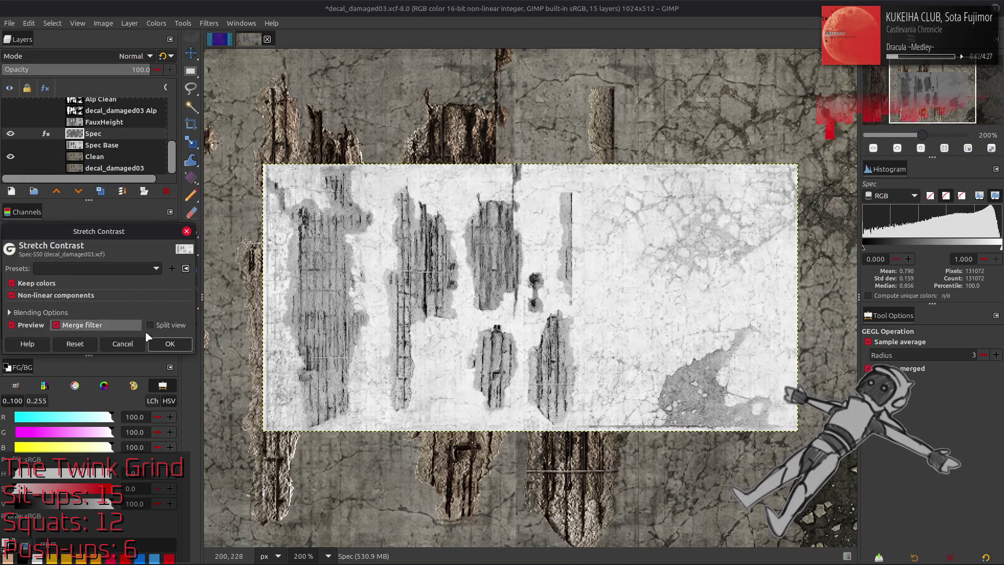
pyautogui.click(168, 343)
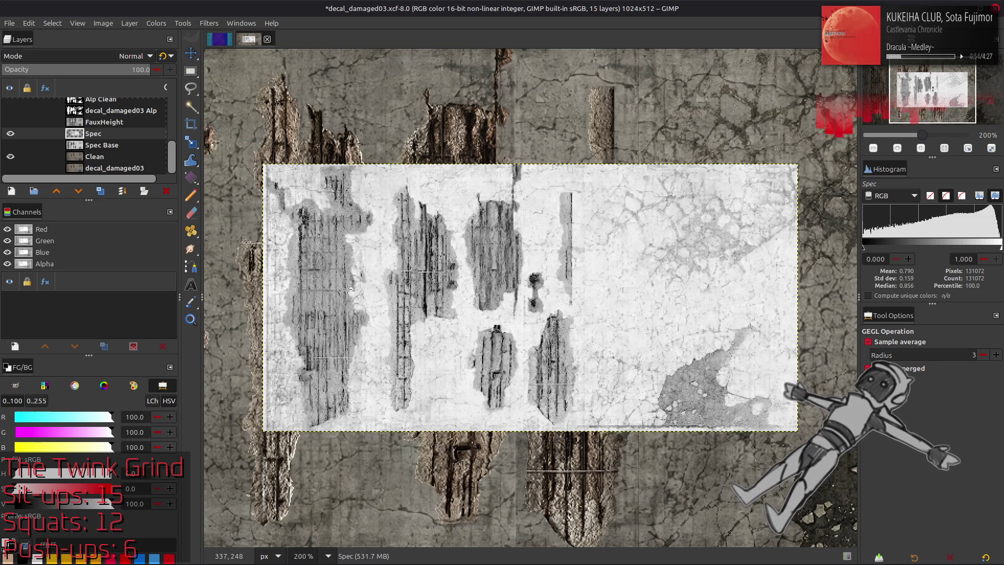
pyautogui.press('m')
pyautogui.hotkey('ctrl', 'z')
pyautogui.hotkey('ctrl', 'y')
pyautogui.hotkey('ctrl', 'z')
pyautogui.hotkey('ctrl', 'y')
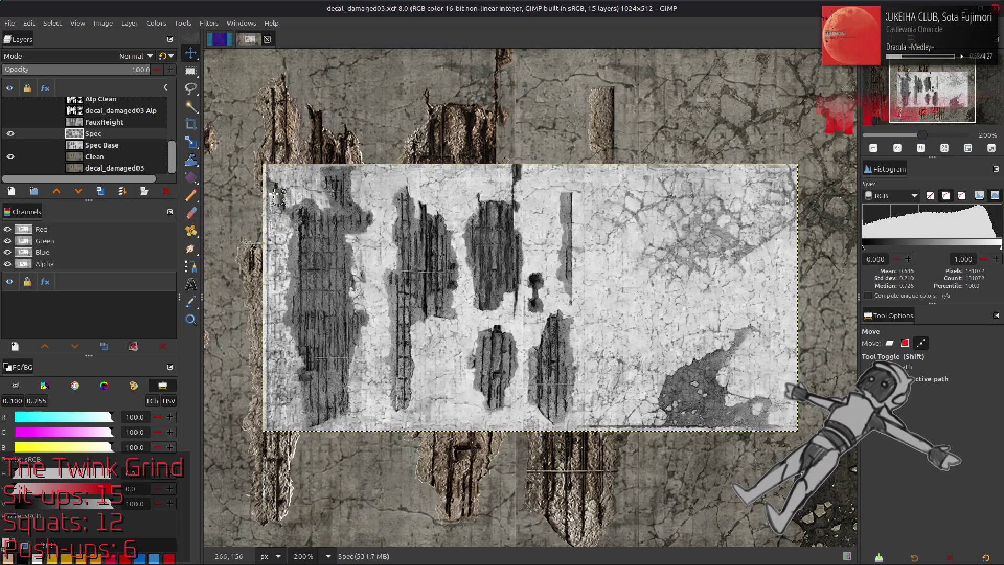
pyautogui.hotkey('ctrl', 'y')
# Step: In Levels, set the Red and Green channels' output high values to 10
pyautogui.click(156, 23)
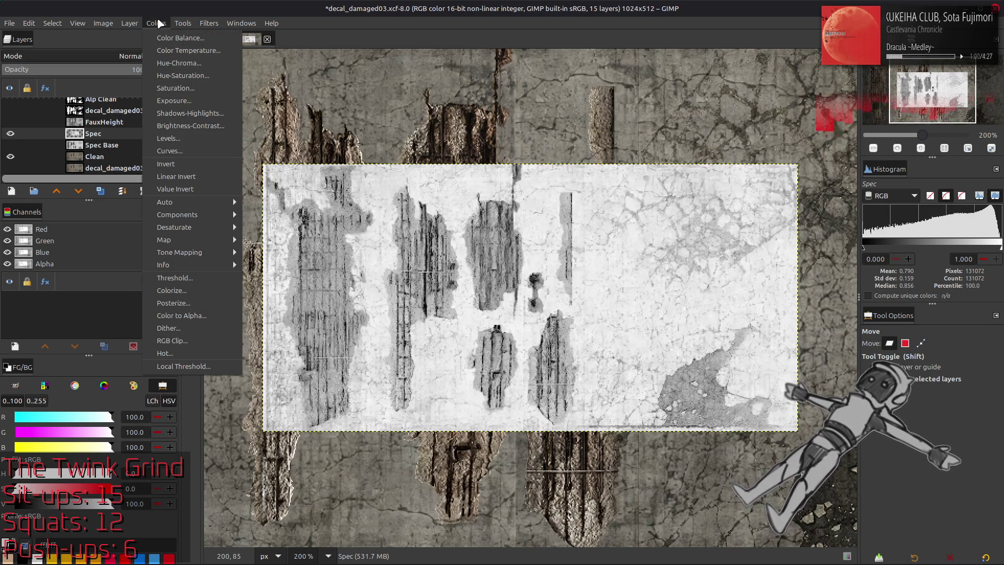
pyautogui.click(178, 137)
pyautogui.click(68, 256)
pyautogui.click(74, 265)
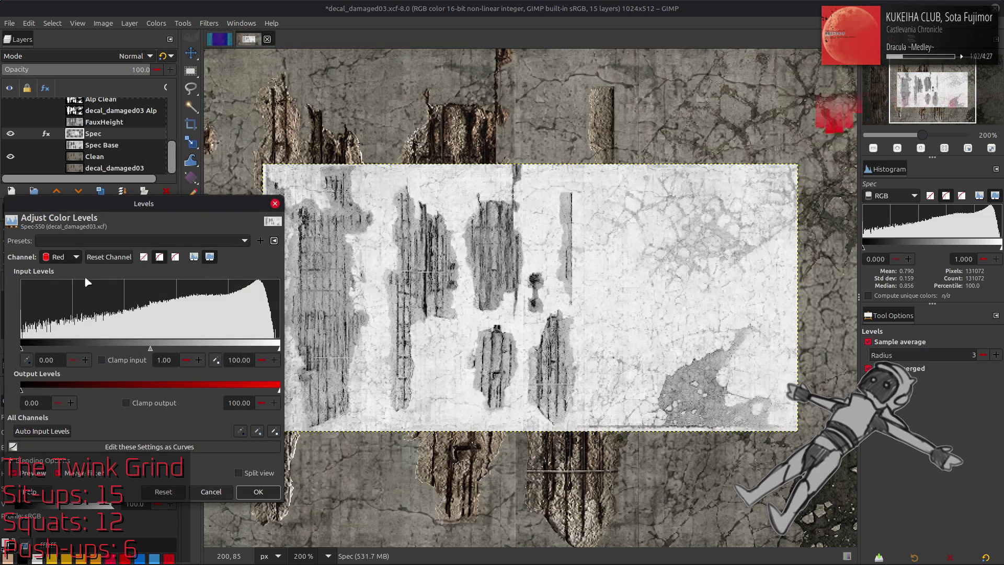
pyautogui.doubleClick(245, 402)
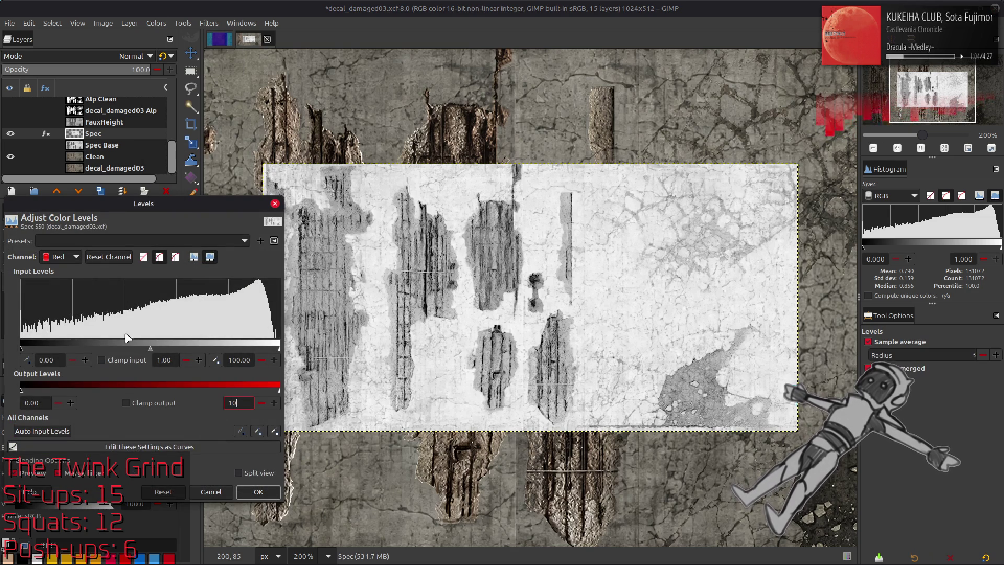
pyautogui.press('Return')
pyautogui.scroll(-1, 64, 259)
pyautogui.write('10')
pyautogui.press('Return')
# Step: Set the Blue channel's output range to 50–100, apply the Levels, and save the project
pyautogui.scroll(-1, 60, 259)
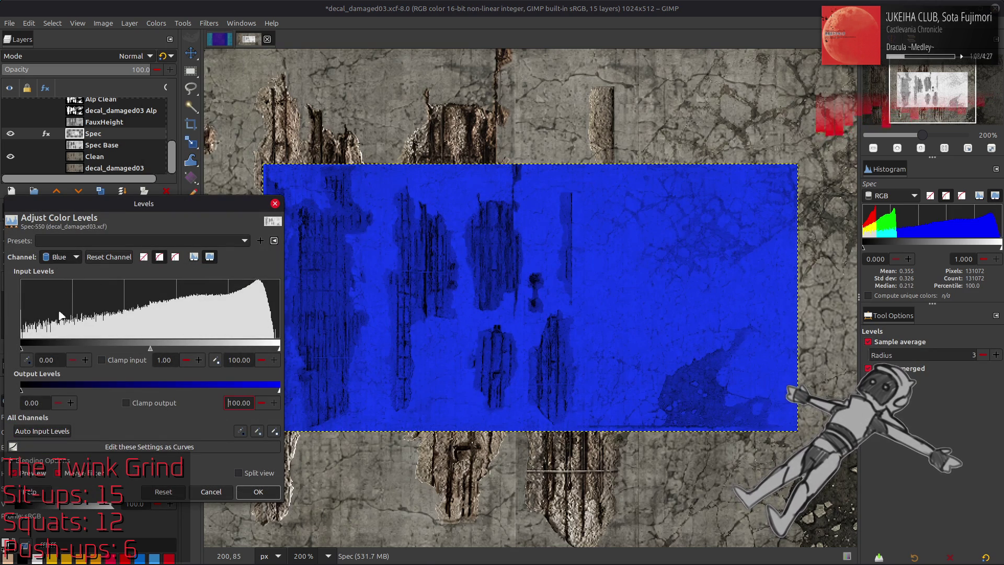
pyautogui.write('0')
pyautogui.press('Return')
pyautogui.click(242, 402)
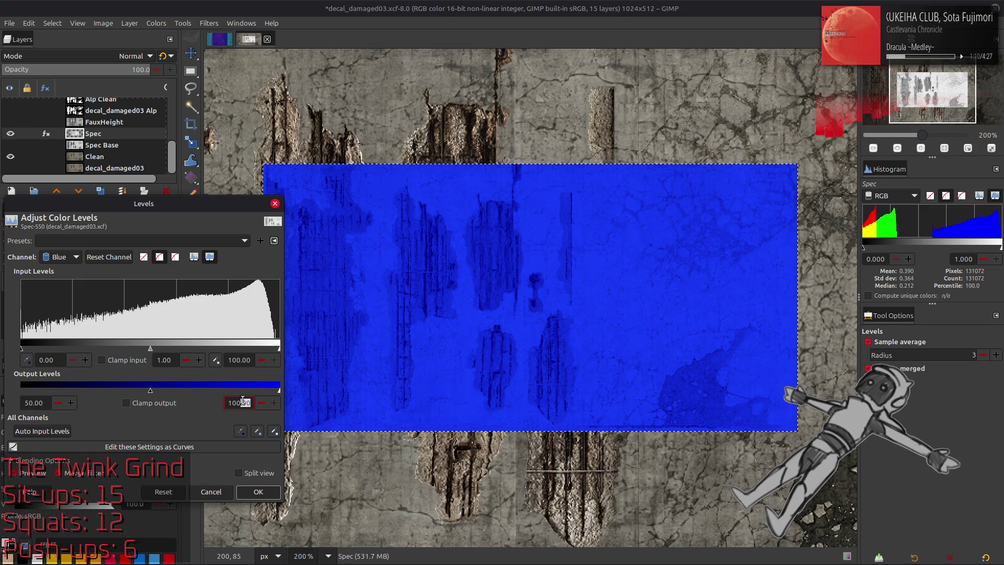
pyautogui.write('5')
pyautogui.press('Return')
pyautogui.click(258, 491)
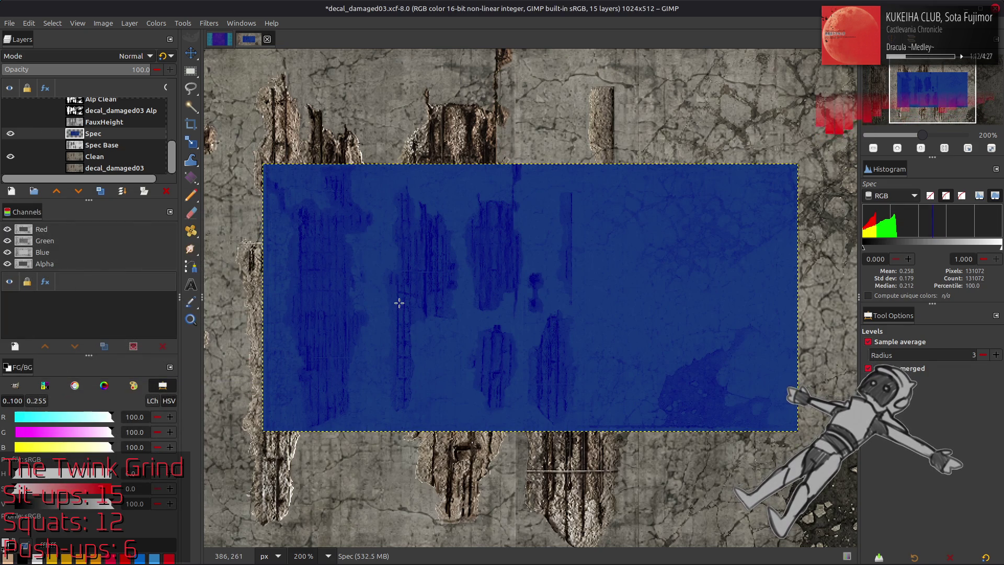
pyautogui.hotkey('ctrl', 's')
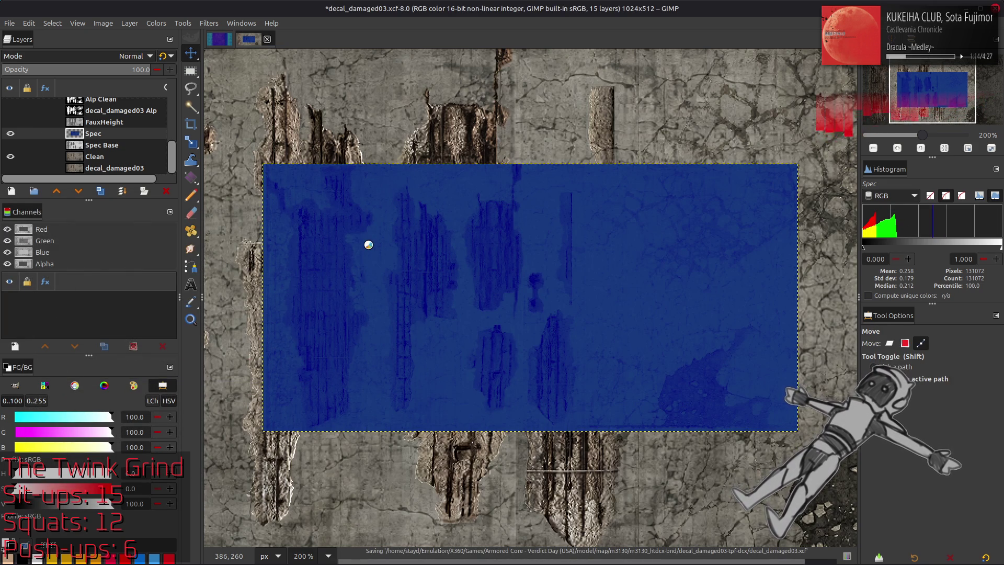
# Step: Export over decal_damaged03_s.dds in the decal_damaged03_s-tpf-dcx folder, confirming the replace
pyautogui.click(9, 23)
pyautogui.click(79, 202)
pyautogui.click(585, 130)
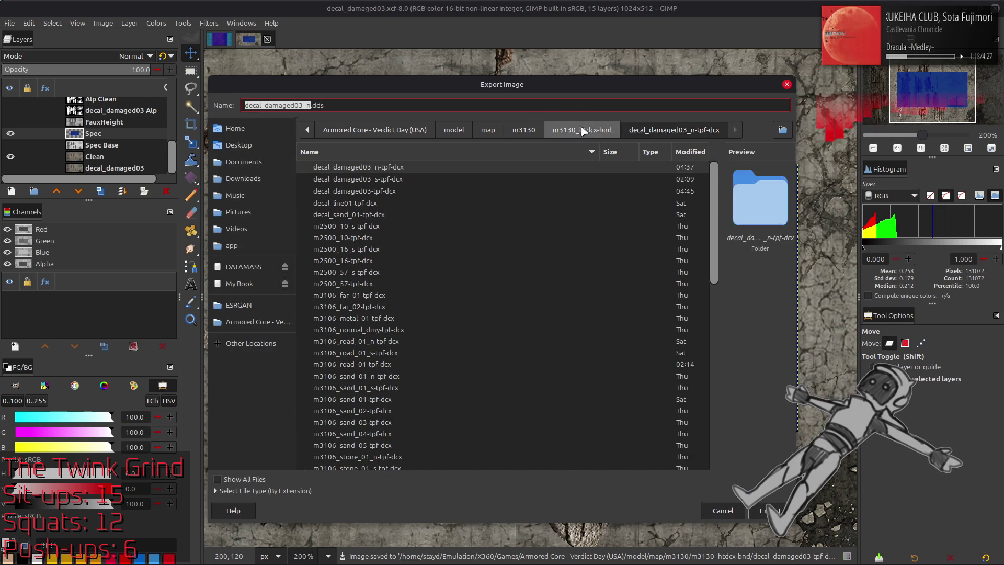
pyautogui.doubleClick(395, 186)
pyautogui.click(394, 167)
pyautogui.click(767, 510)
pyautogui.click(557, 356)
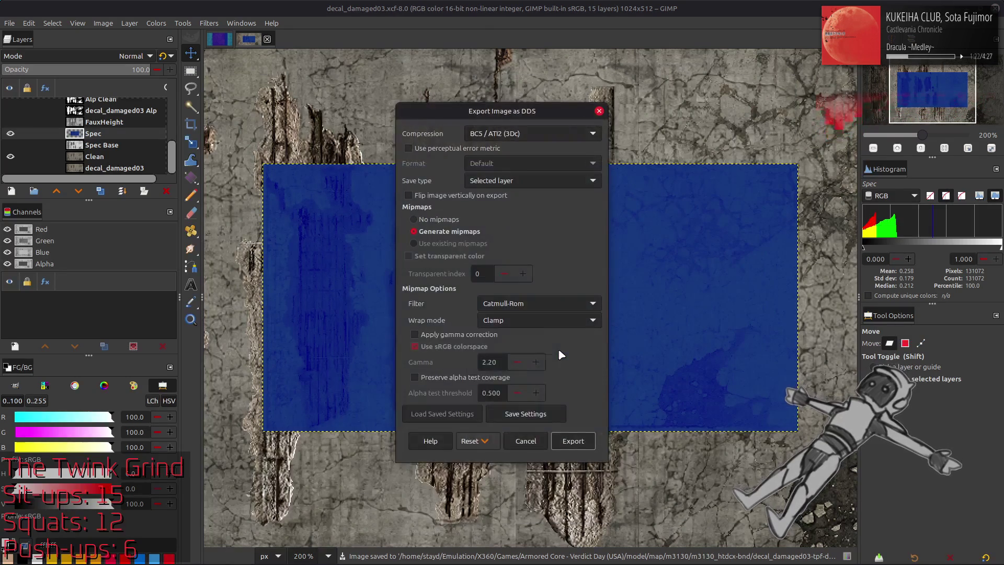
# Step: Finish the DDS export with BC1 / DXT1 compression and Kaiser mipmap filtering
pyautogui.scroll(-1, 510, 133)
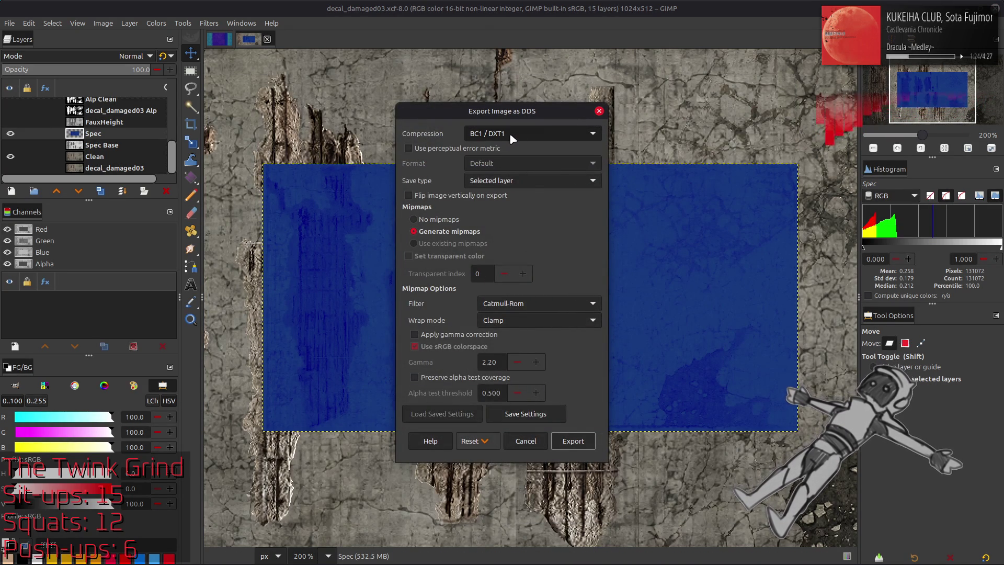
pyautogui.scroll(-2, 531, 302)
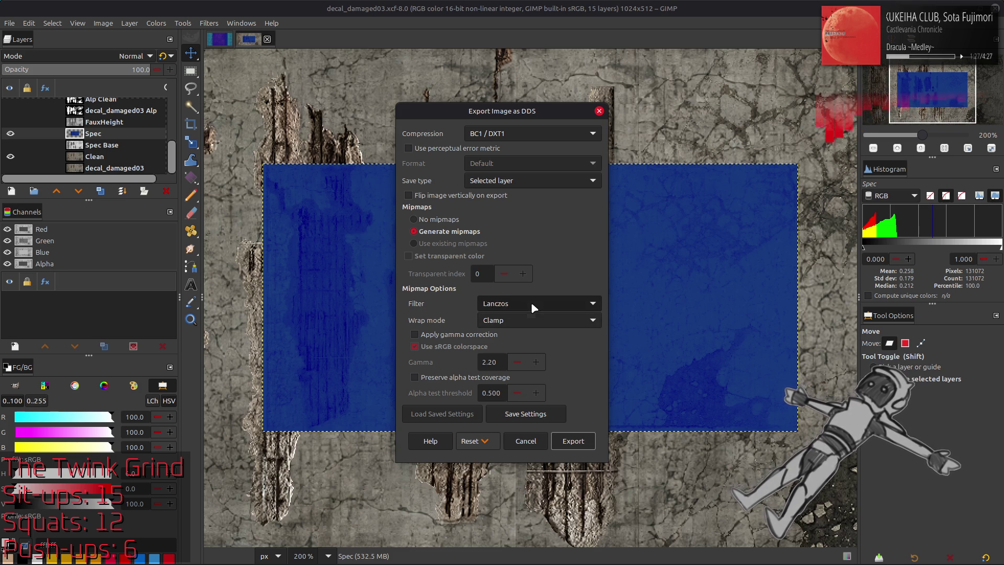
pyautogui.click(574, 441)
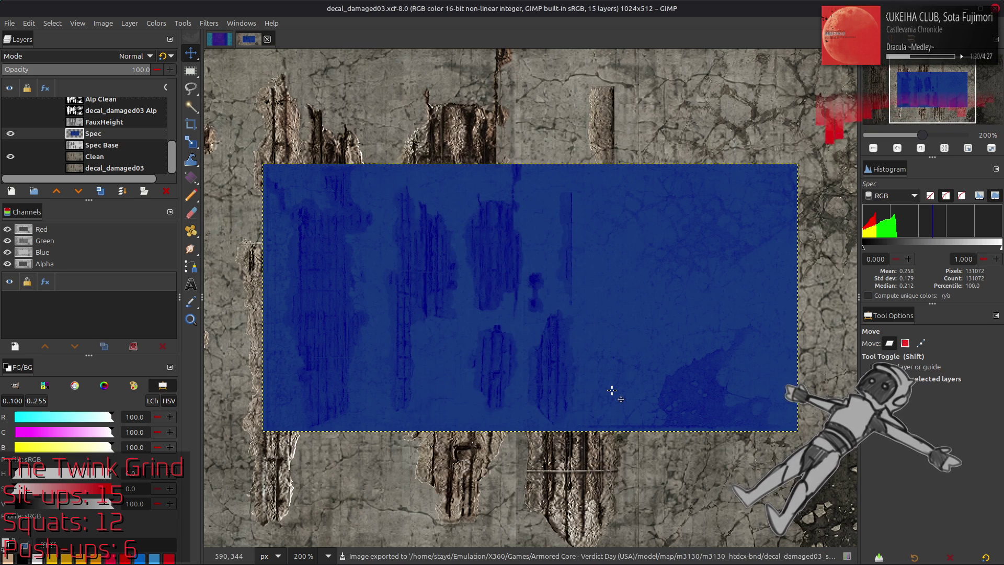
pyautogui.hotkey('alt', 'Tab')
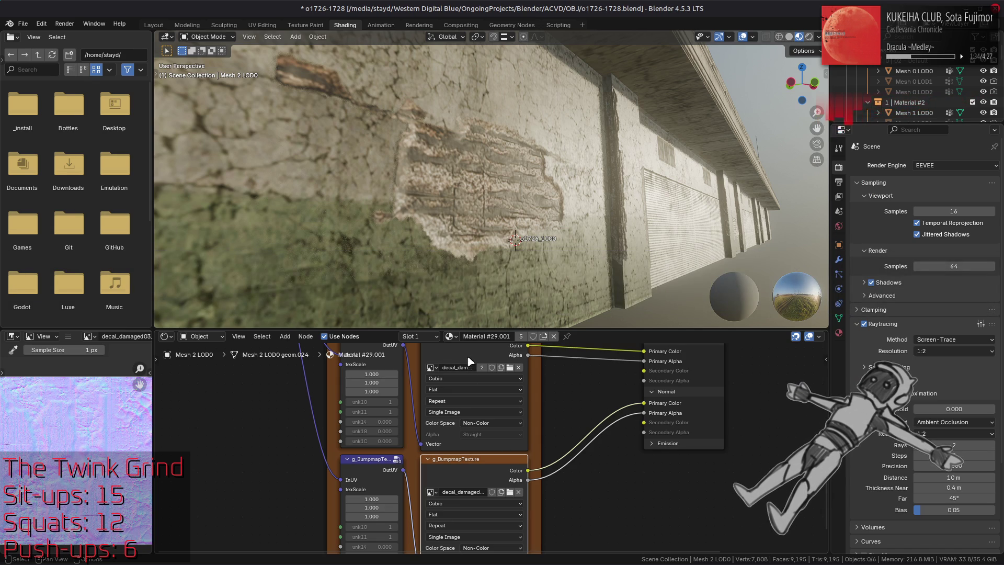
# Step: Orbit around the wall decal and disconnect the g_SpecularTexture Color link
pyautogui.click(465, 361)
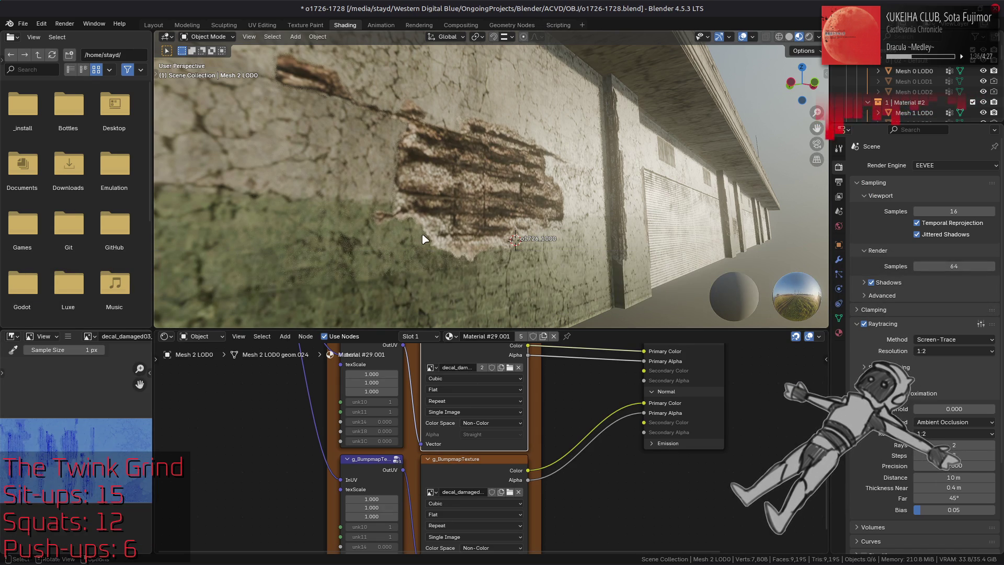
pyautogui.moveTo(437, 236); pyautogui.dragTo(455, 224, button='middle')
pyautogui.keyDown('shift'); pyautogui.scroll(1, 526, 391); pyautogui.keyUp('shift')
pyautogui.moveTo(644, 378); pyautogui.dragTo(600, 379)
# Step: Undo and redo the link removal to compare decal brightness, leaving the specular link connected
pyautogui.hotkey('ctrl', 'z')
pyautogui.hotkey('ctrl', 'shift', 'z')
pyautogui.hotkey('ctrl', 'z')
pyautogui.hotkey('ctrl', 'shift', 'z')
pyautogui.hotkey('ctrl', 'z')
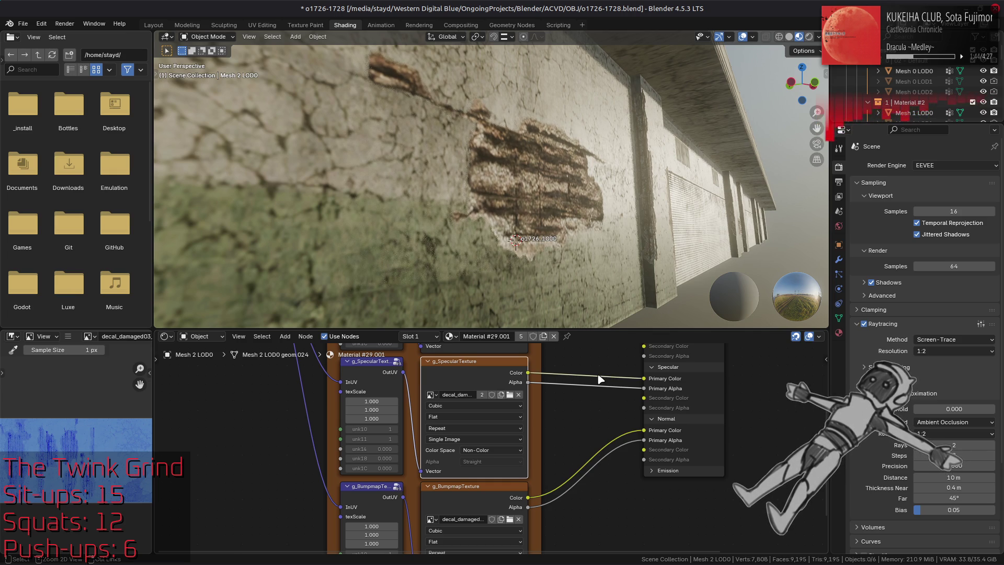
pyautogui.hotkey('ctrl', 'shift', 'z')
pyautogui.hotkey('ctrl', 'z')
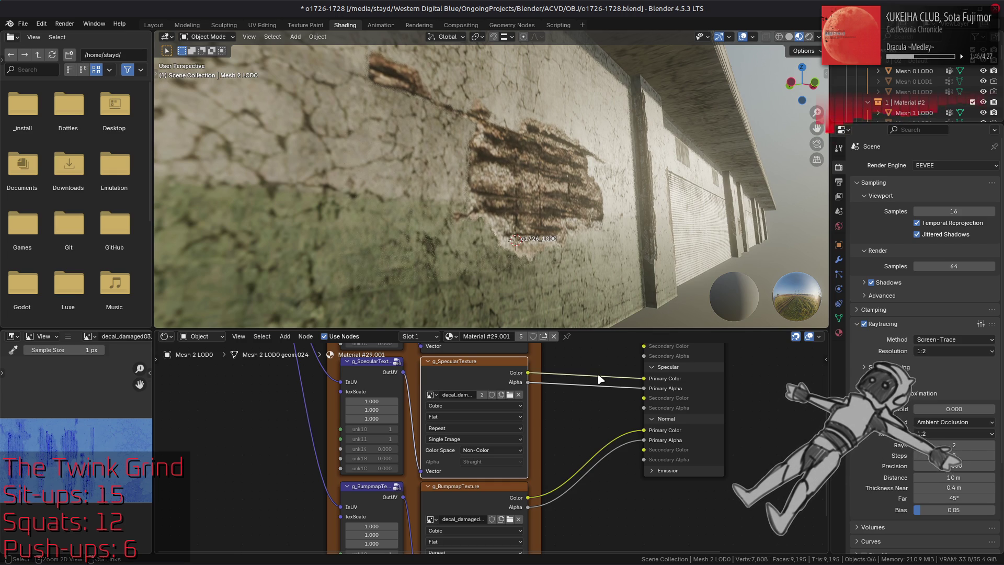
pyautogui.hotkey('ctrl', 'shift', 'z')
pyautogui.hotkey('ctrl', 'z')
pyautogui.hotkey('ctrl', 'shift', 'z')
pyautogui.hotkey('ctrl', 'z')
pyautogui.keyDown('shift'); pyautogui.scroll(5, 478, 377); pyautogui.keyUp('shift')
pyautogui.click(481, 370)
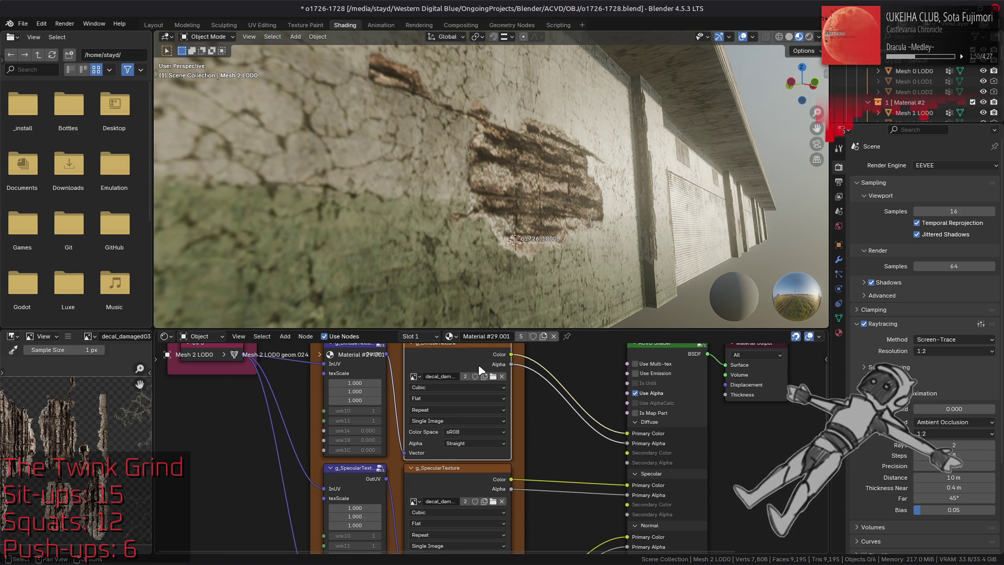
pyautogui.hotkey('alt', 'Tab')
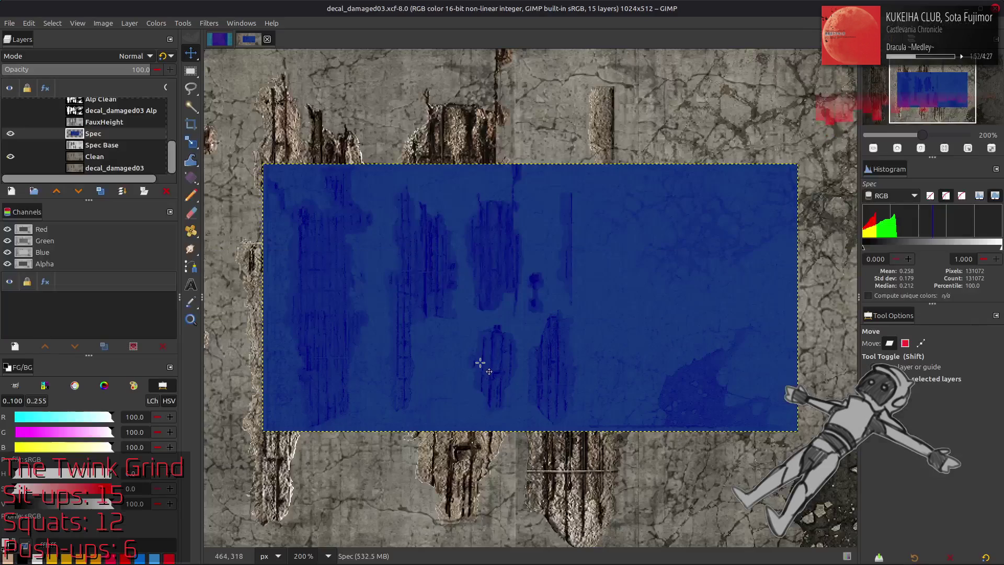
# Step: Hide Spec, duplicate Clean, and apply the 04:43:44 curve preset to the copy
pyautogui.click(10, 135)
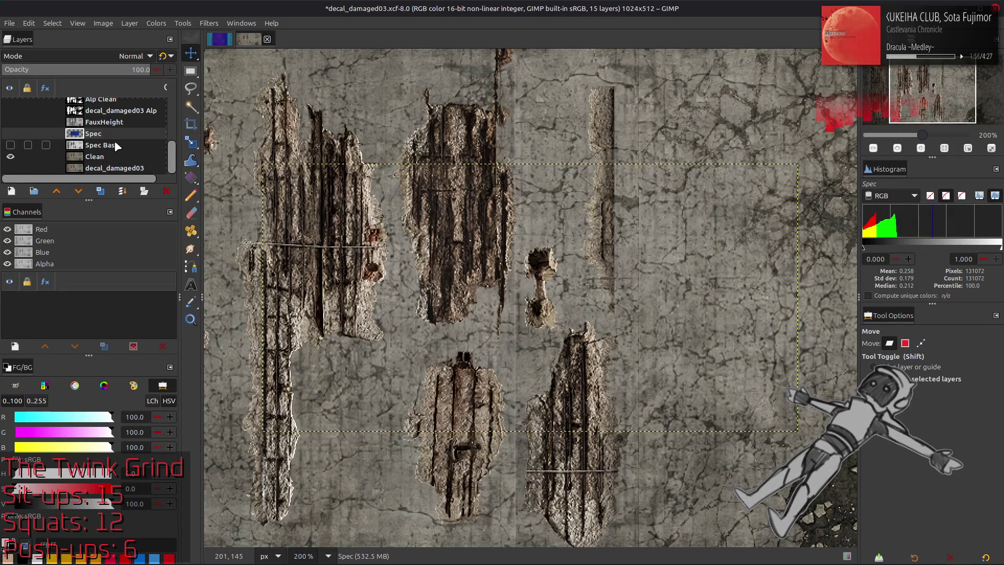
pyautogui.click(110, 156)
pyautogui.click(102, 192)
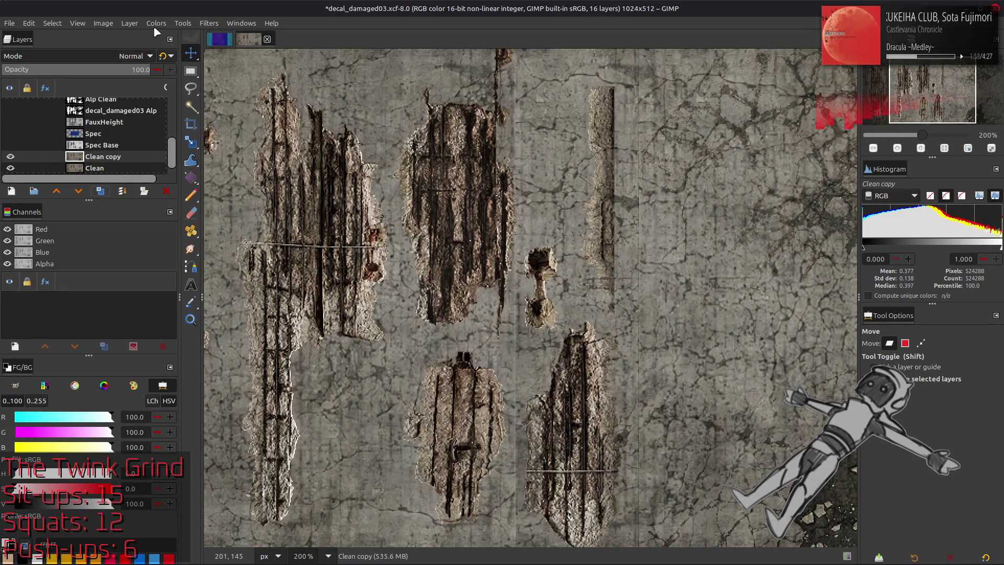
pyautogui.click(156, 23)
pyautogui.click(162, 151)
pyautogui.click(127, 111)
pyautogui.click(127, 111)
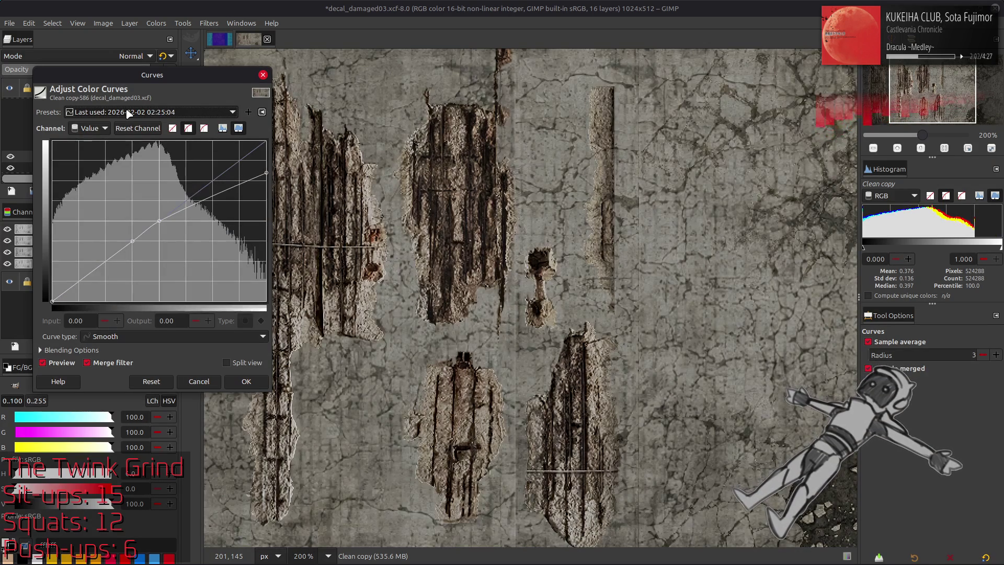
pyautogui.click(128, 112)
pyautogui.click(128, 100)
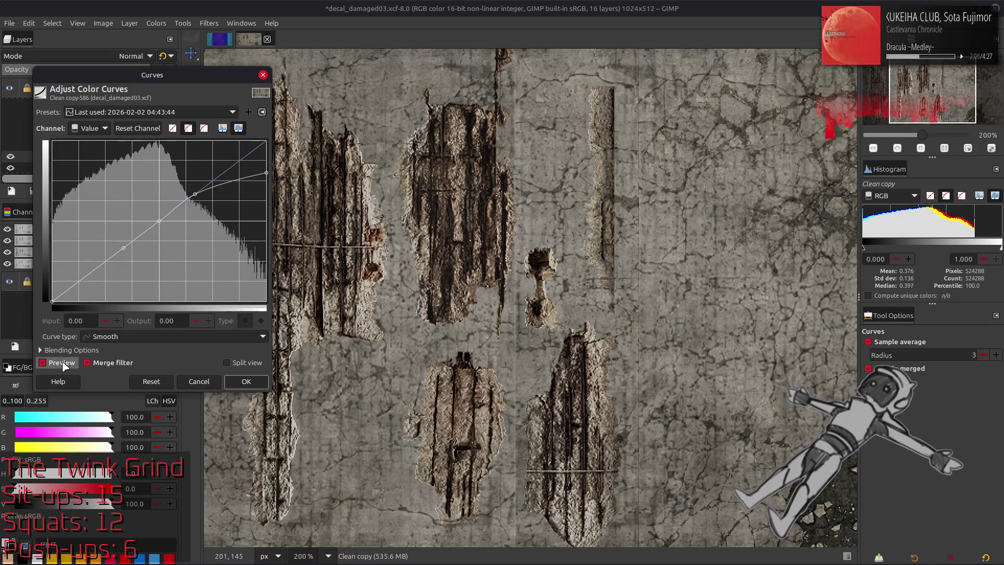
pyautogui.click(246, 381)
# Step: Duplicate the adjusted layer and apply the last-used curve to Clean copy #1
pyautogui.hotkey('shift', 'ctrl', 'd')
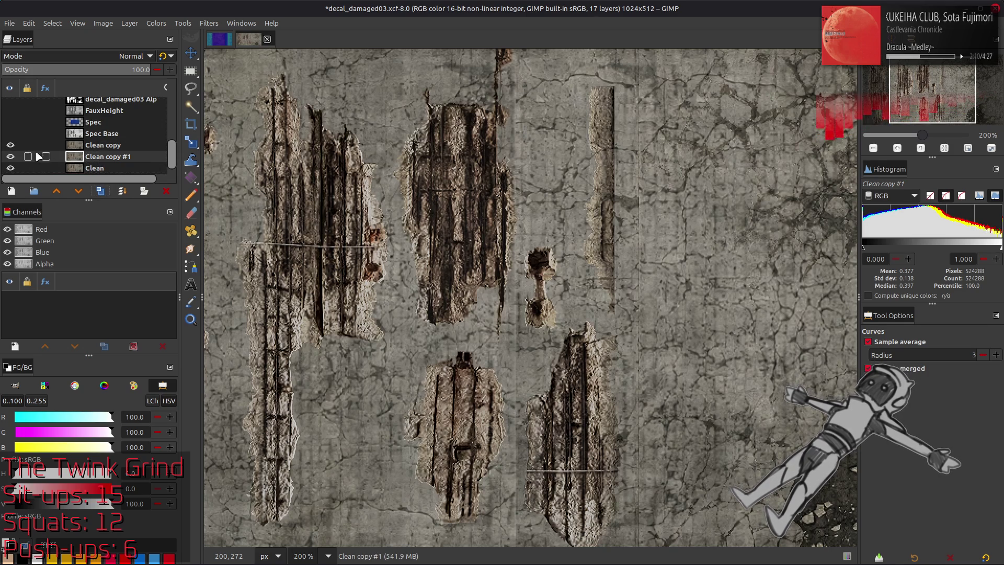
pyautogui.click(156, 23)
pyautogui.click(184, 149)
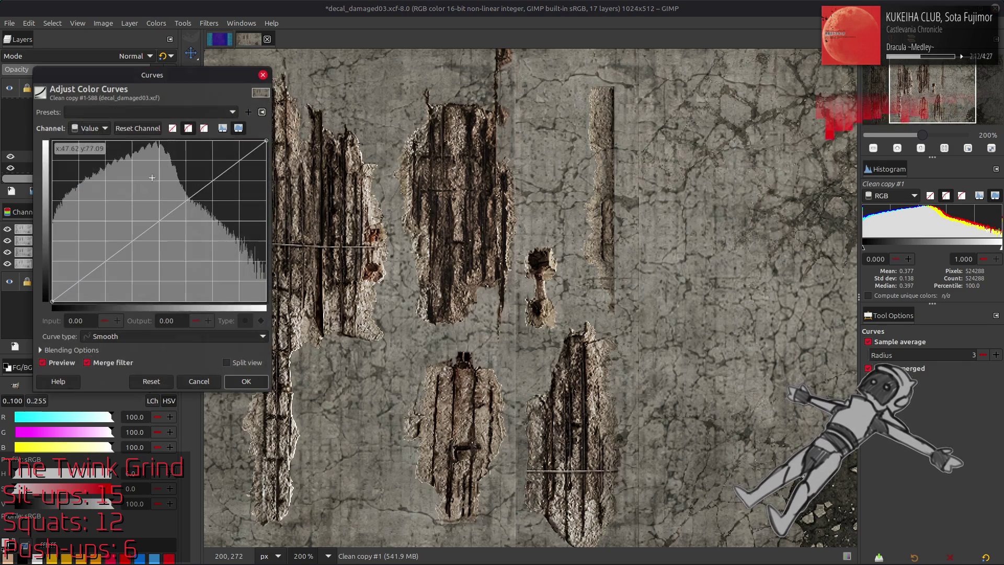
pyautogui.click(127, 112)
pyautogui.click(129, 121)
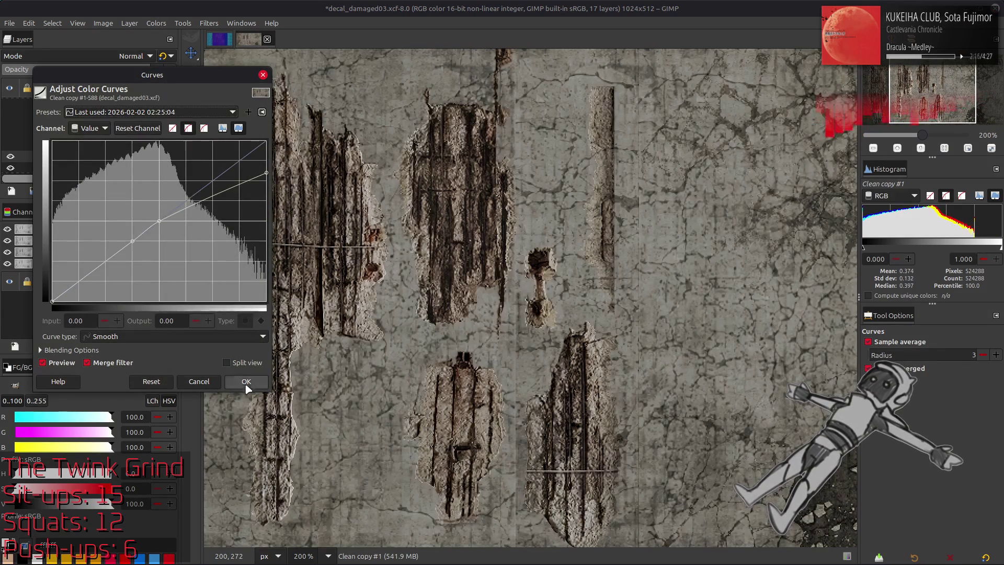
pyautogui.click(246, 382)
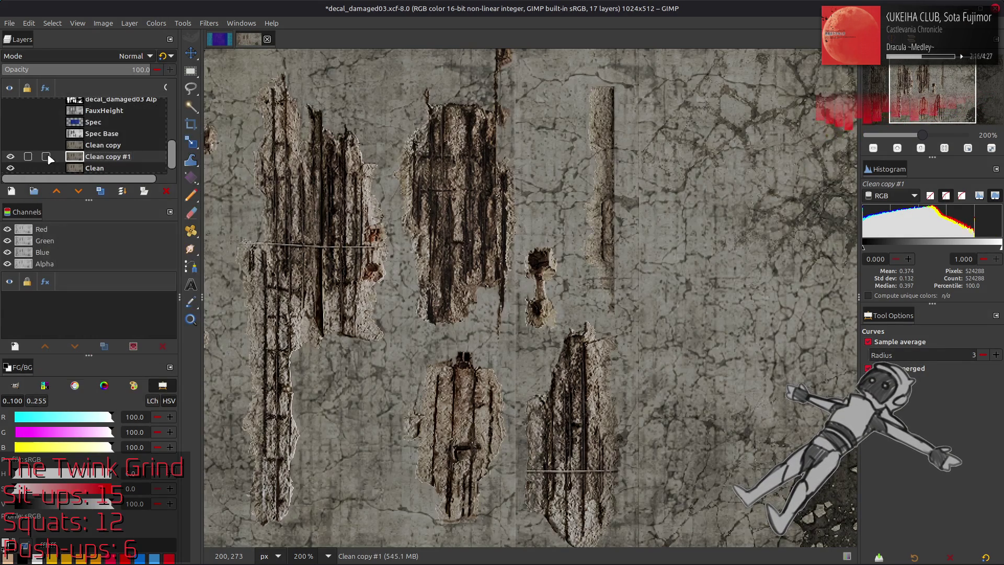
# Step: Delete the 50%-opacity Clean copy layer and make a fresh duplicate of Clean
pyautogui.click(10, 146)
pyautogui.click(103, 145)
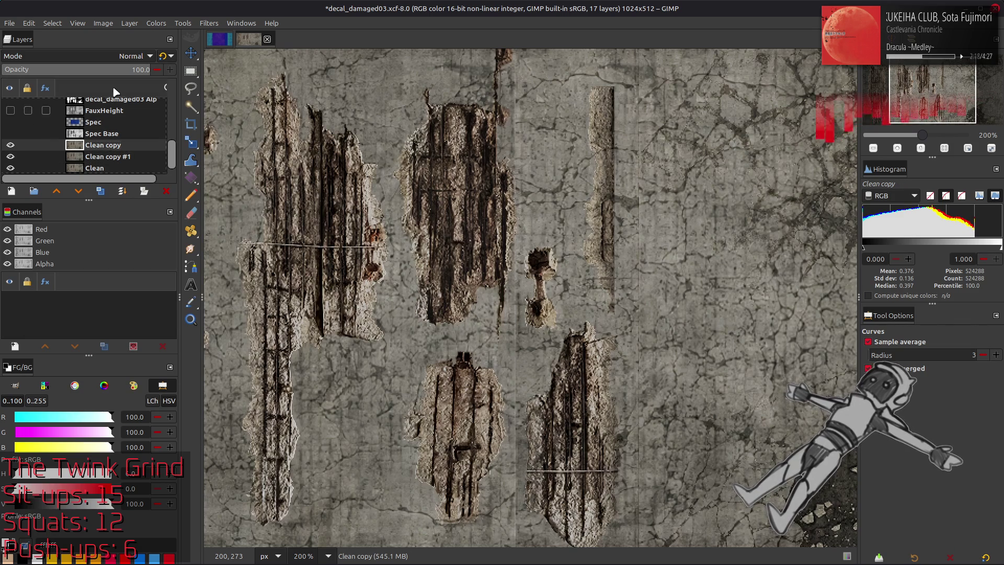
pyautogui.write('50')
pyautogui.press('Return')
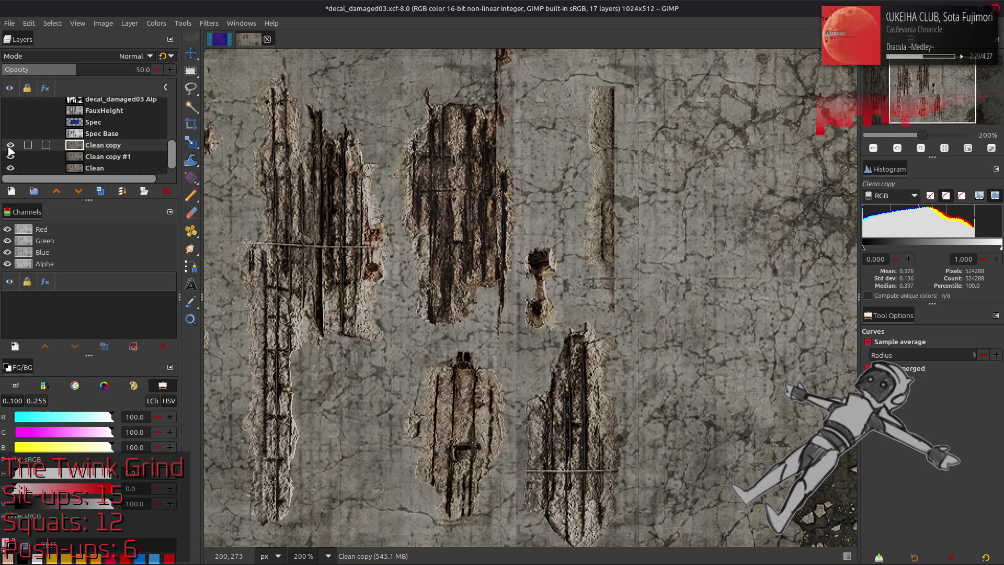
pyautogui.click(9, 147)
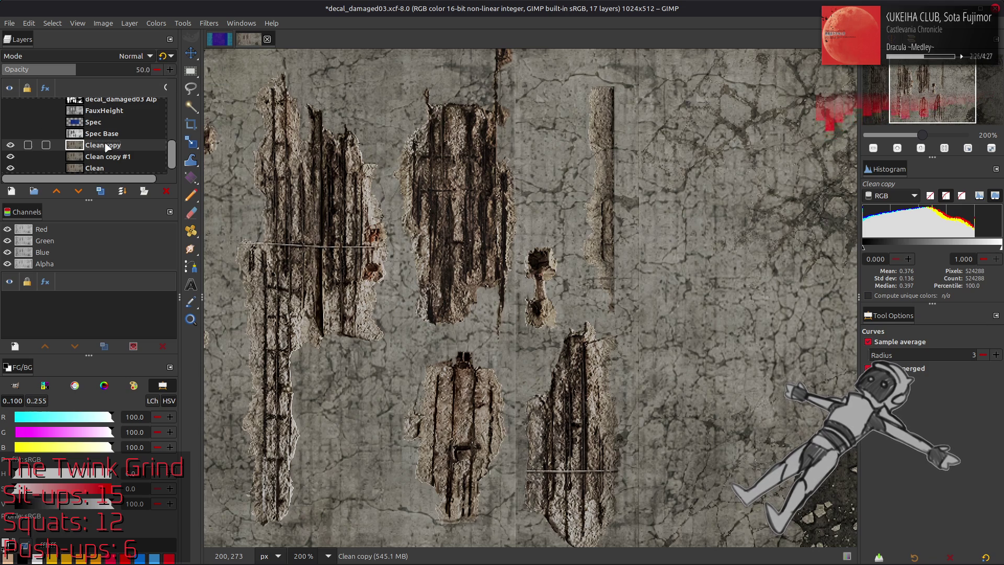
pyautogui.press('Delete')
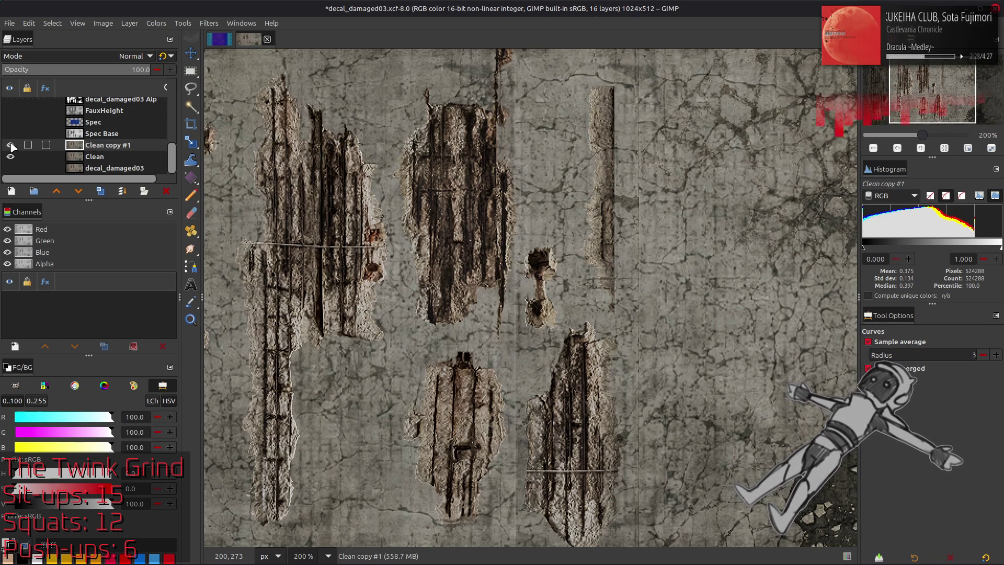
pyautogui.click(11, 144)
pyautogui.click(11, 144)
pyautogui.click(11, 144)
pyautogui.click(11, 144)
pyautogui.click(11, 145)
pyautogui.click(11, 144)
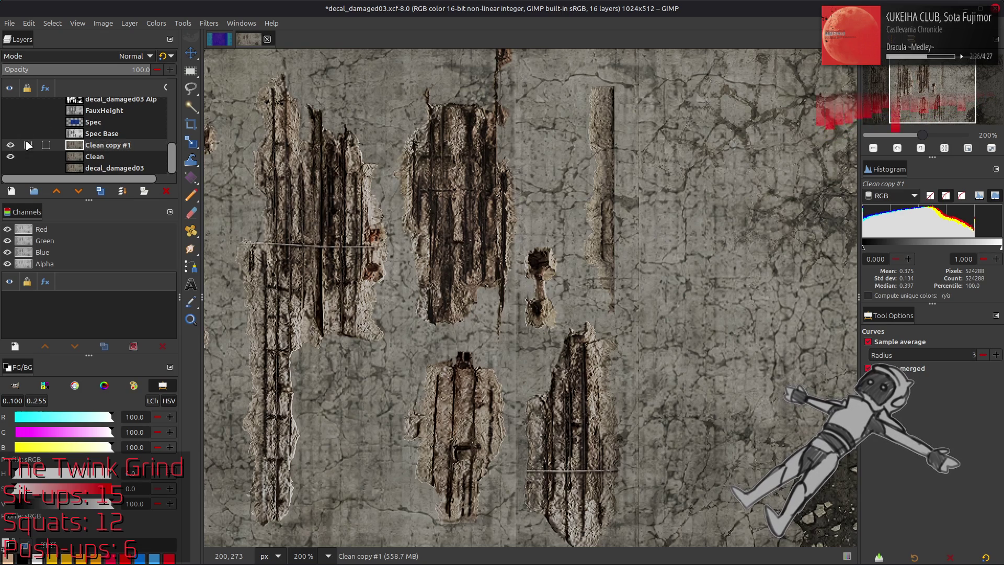
pyautogui.click(78, 158)
pyautogui.click(100, 191)
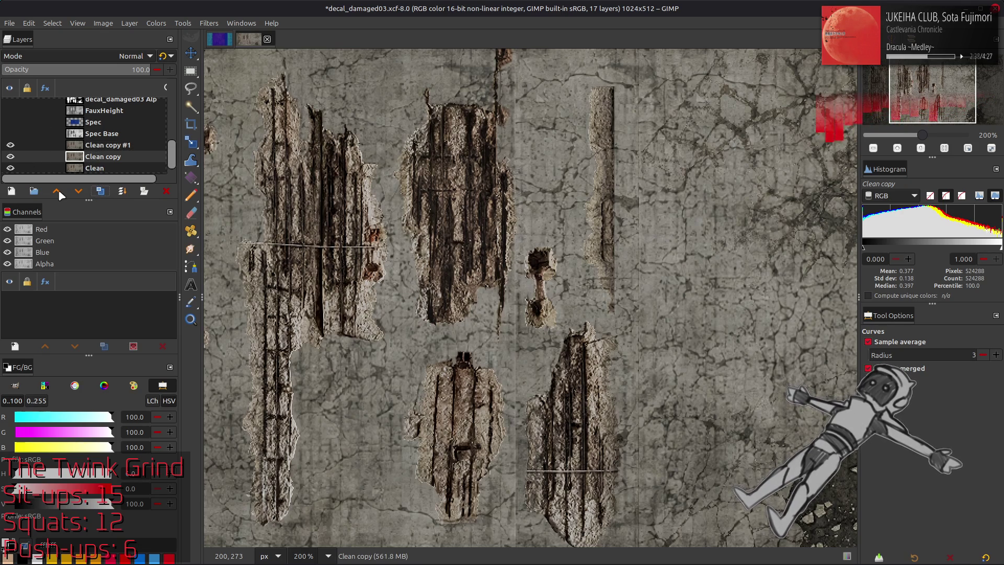
# Step: Set Clean copy to LCh Color mode, merge it down, and rename the result Recolor
pyautogui.click(95, 59)
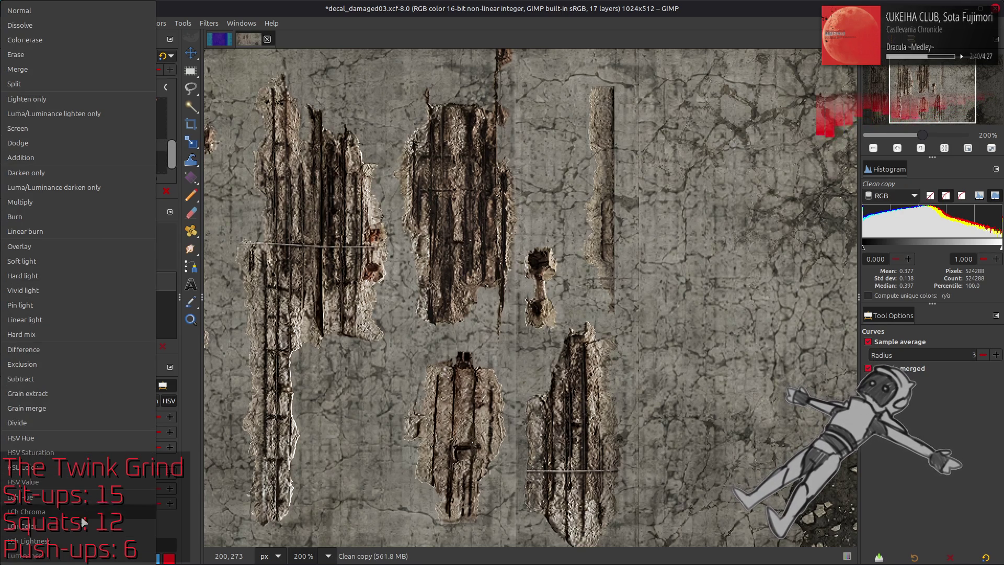
pyautogui.click(83, 526)
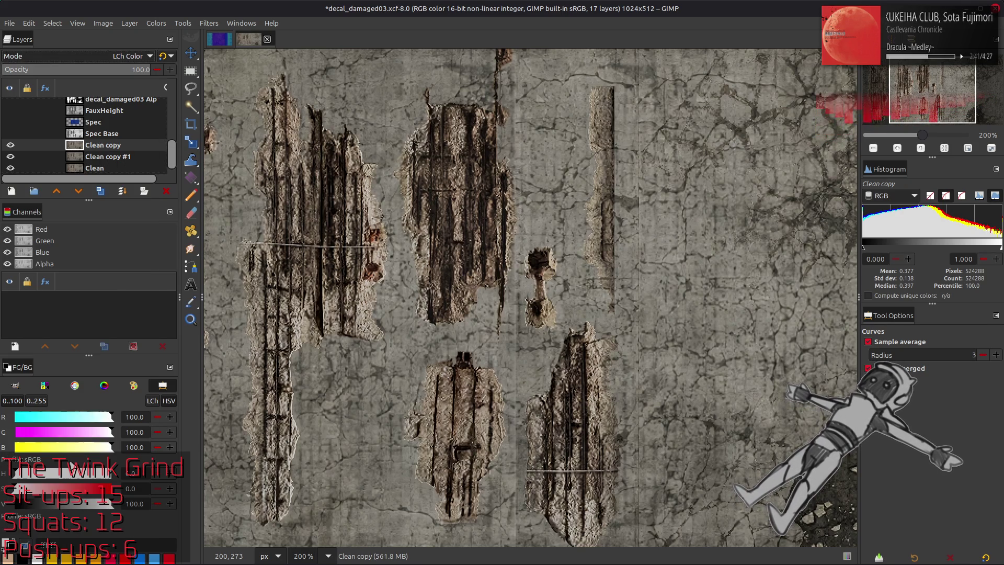
pyautogui.click(11, 145)
pyautogui.hotkey('ctrl', 'shift', 'm')
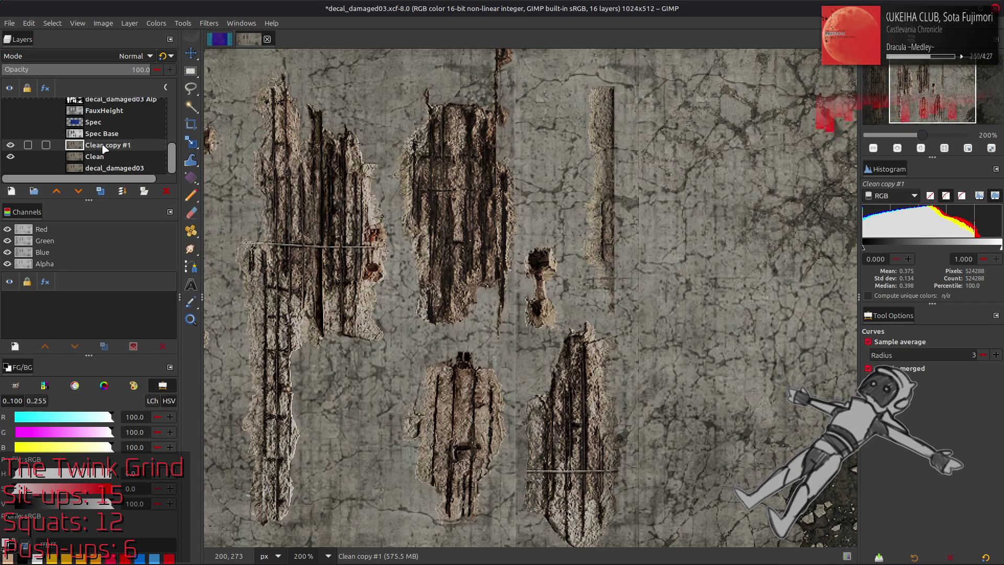
pyautogui.doubleClick(94, 146)
pyautogui.write('Redr')
pyautogui.press('Return')
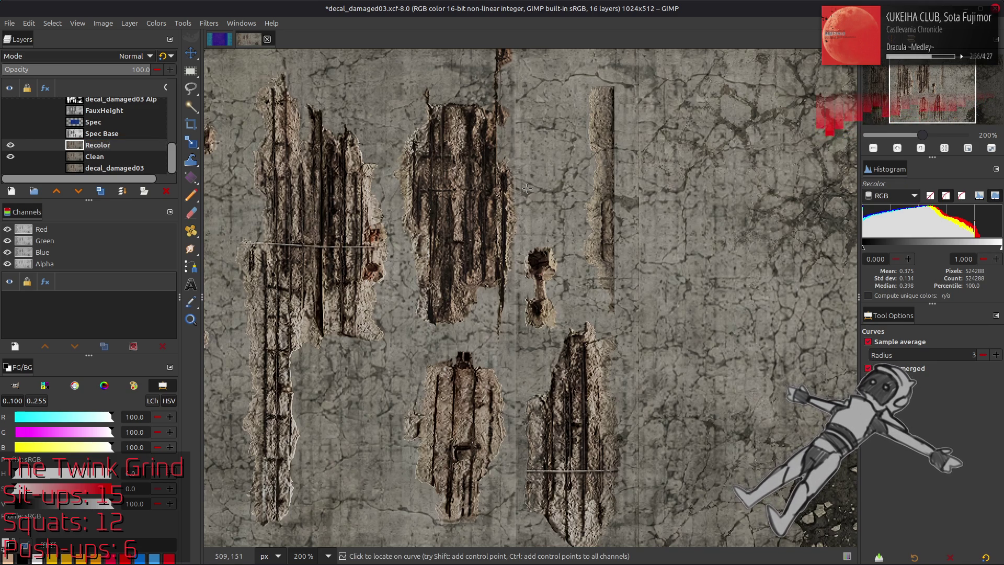
pyautogui.press('1')
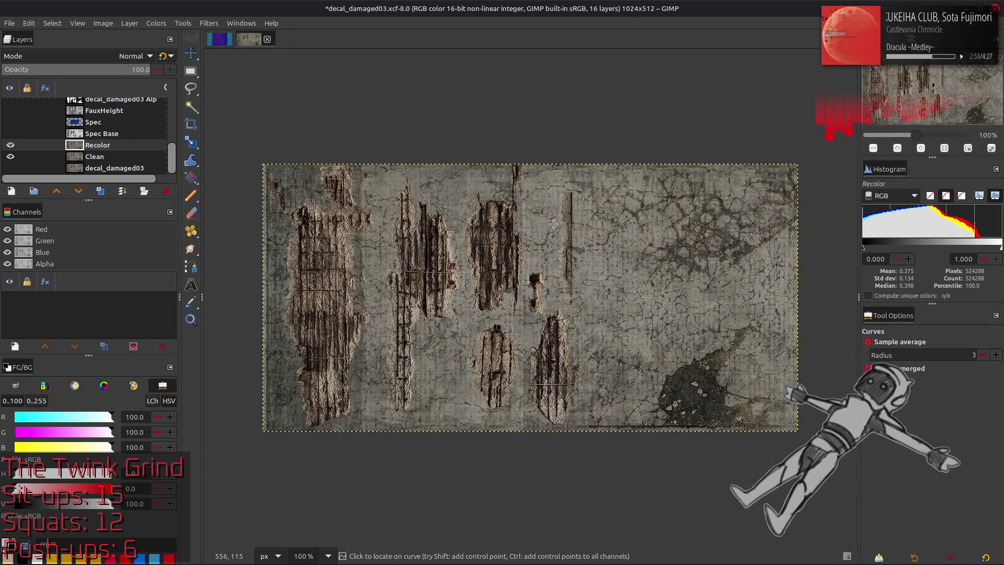
# Step: Duplicate Recolor and apply a first Levels adjustment to the copy
pyautogui.click(100, 191)
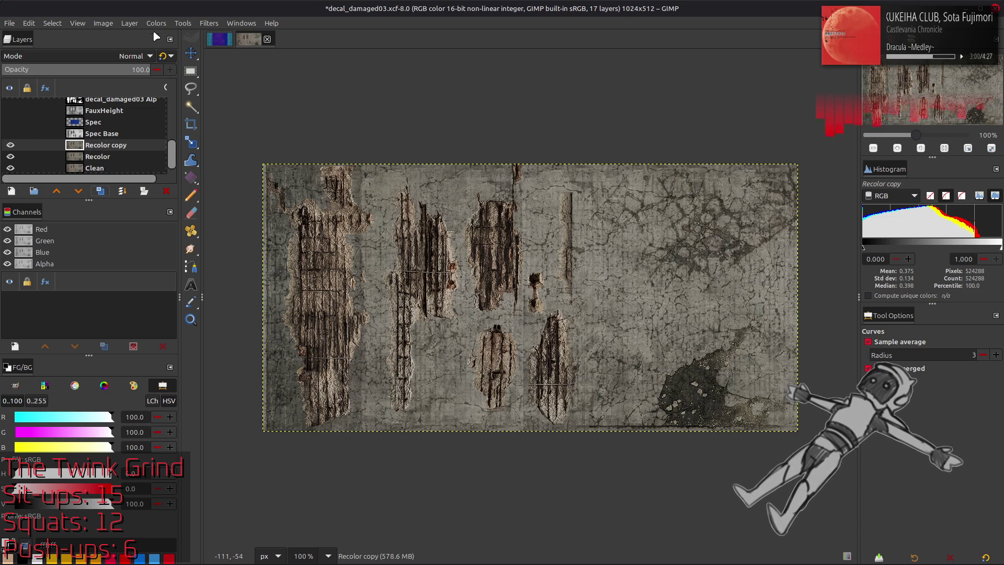
pyautogui.click(156, 23)
pyautogui.click(177, 136)
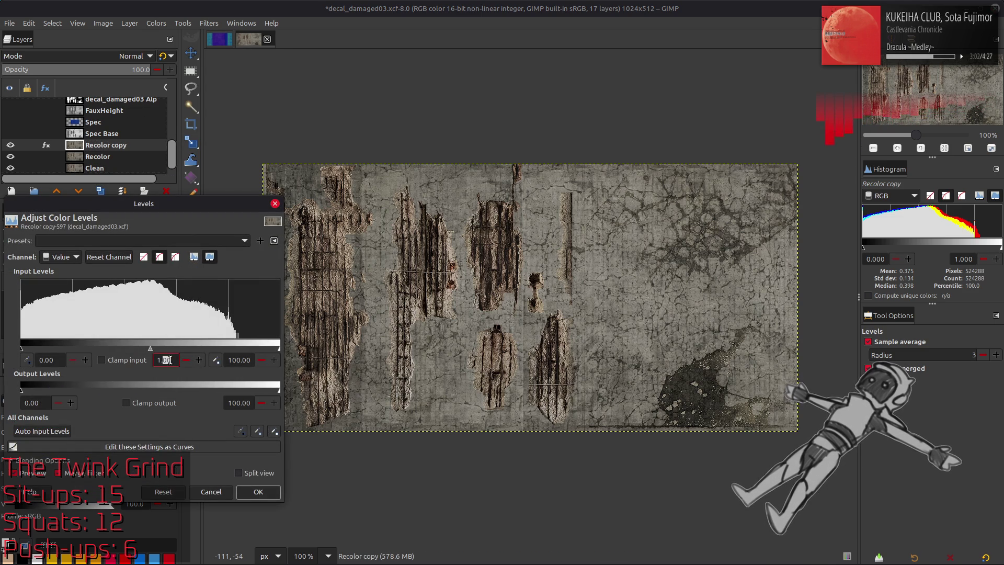
pyautogui.press('Return')
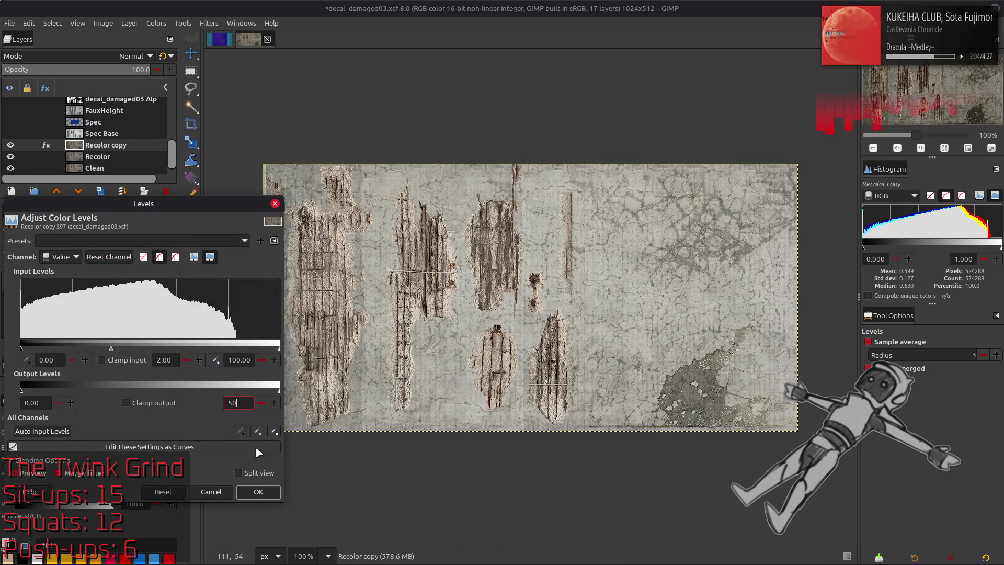
pyautogui.press('Return')
pyautogui.click(259, 491)
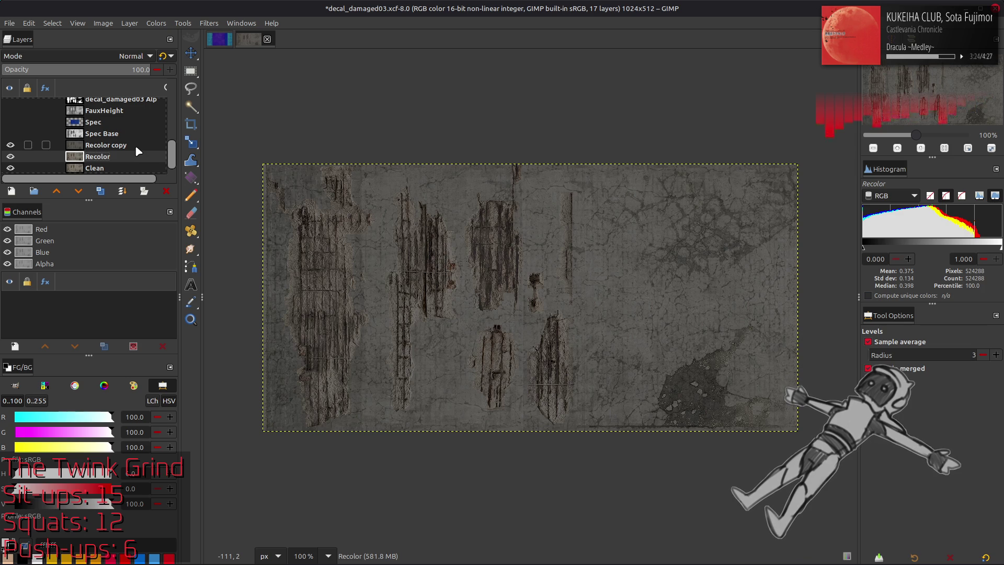
# Step: Apply Levels to Recolor copy with input high 50 and output high 66.67
pyautogui.click(156, 23)
pyautogui.click(187, 145)
pyautogui.tripleClick(246, 359)
pyautogui.write('50')
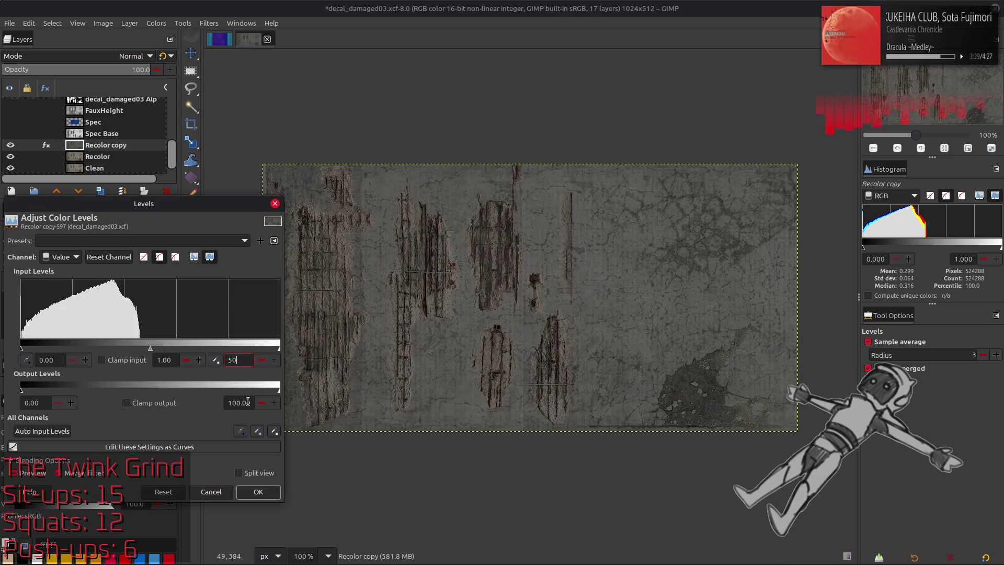
pyautogui.press('Return')
pyautogui.tripleClick(247, 402)
pyautogui.write('6')
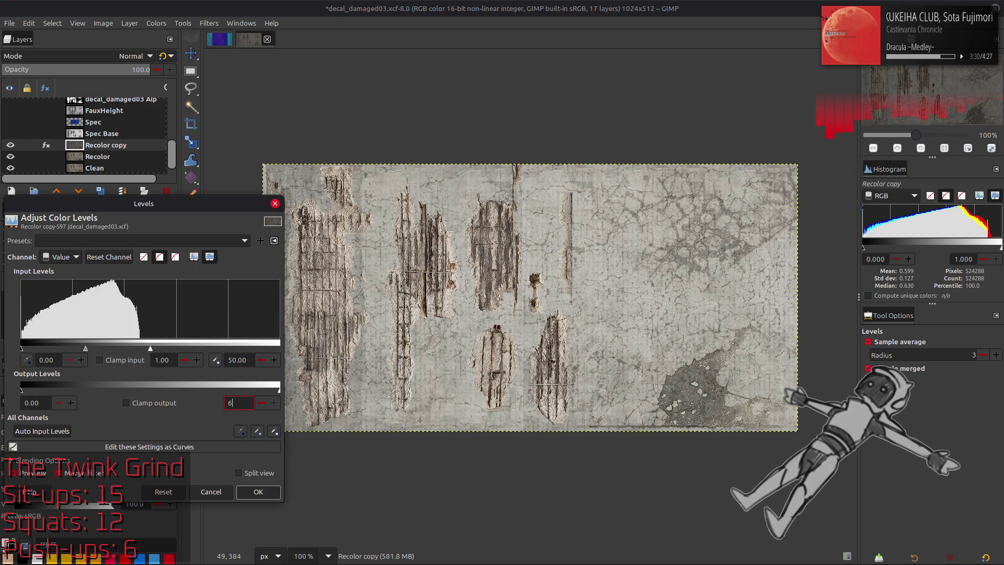
pyautogui.write('.67')
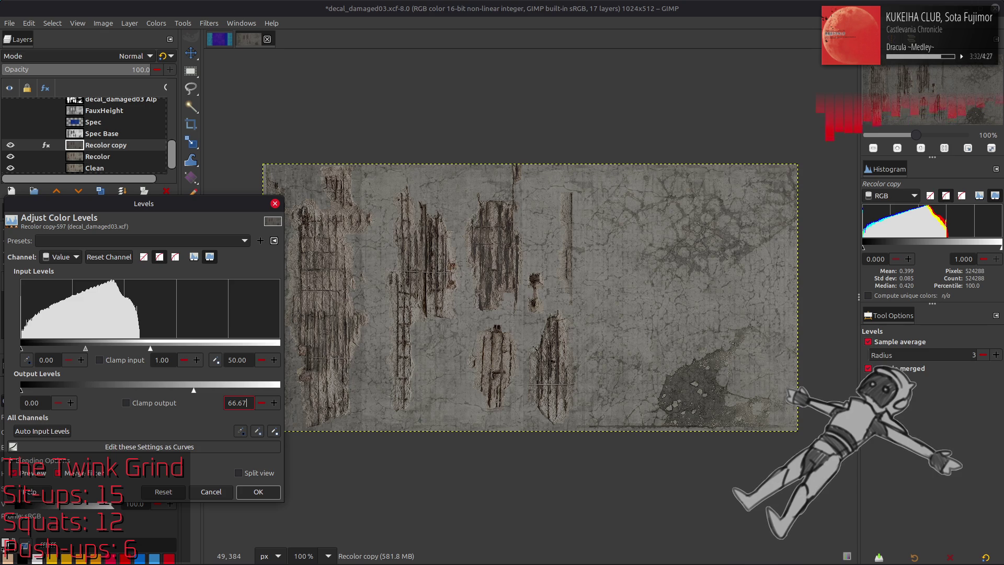
pyautogui.click(259, 492)
# Step: Toggle Recolor copy's visibility to compare the result, leaving it visible
pyautogui.click(10, 145)
pyautogui.click(10, 145)
pyautogui.click(10, 144)
pyautogui.click(10, 146)
pyautogui.click(10, 146)
pyautogui.click(7, 148)
pyautogui.click(8, 148)
pyautogui.click(8, 148)
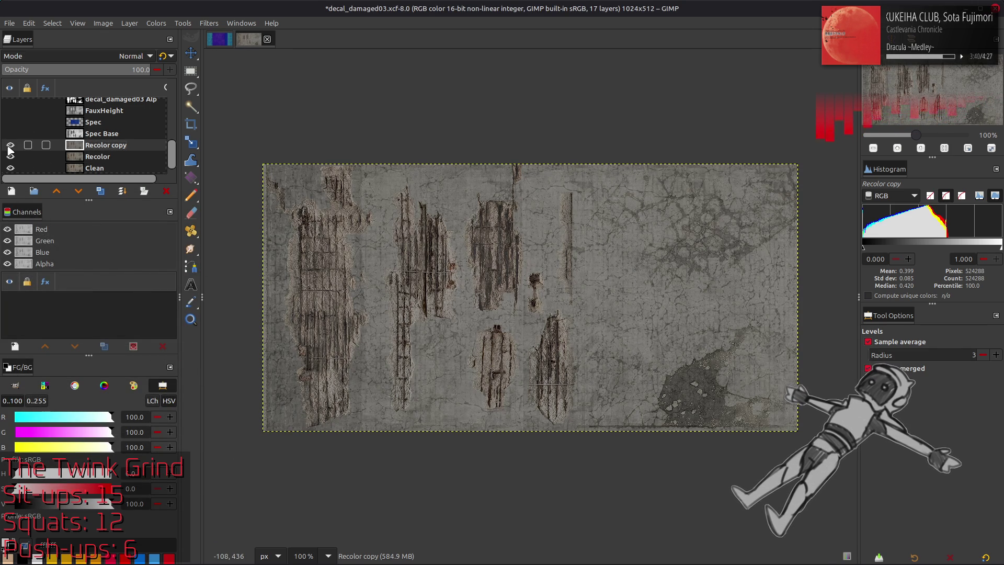
pyautogui.doubleClick(105, 144)
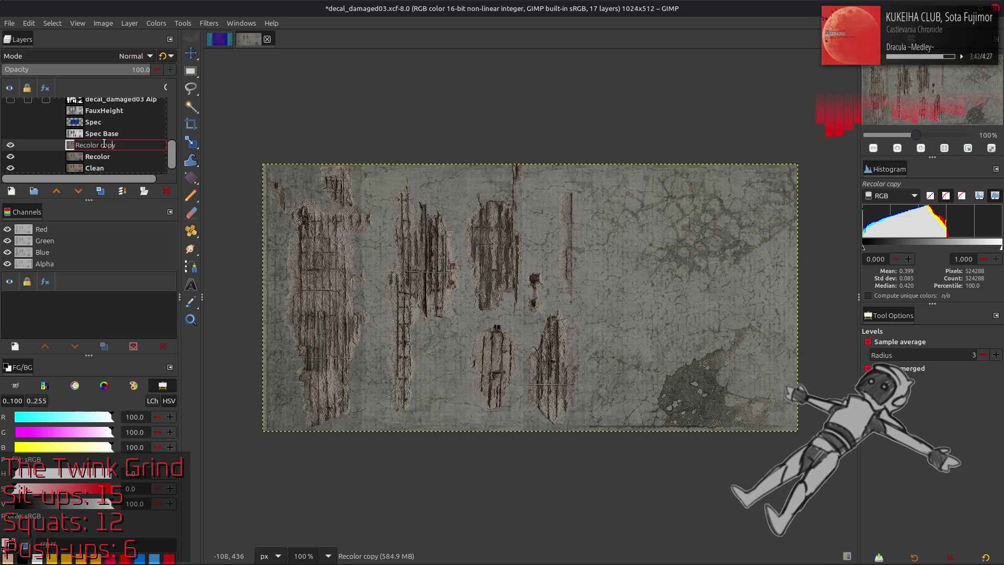
# Step: Rename Recolor copy to Recolor Alt, save decal_damaged03.xcf, and turn on Alp Clean's visibility
pyautogui.moveTo(102, 145); pyautogui.dragTo(147, 146)
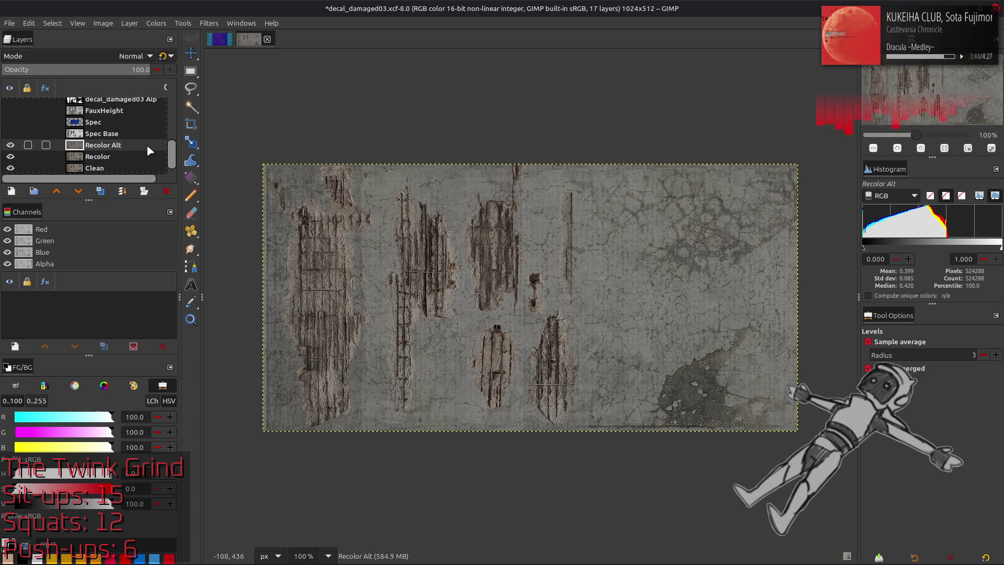
pyautogui.hotkey('ctrl', 's')
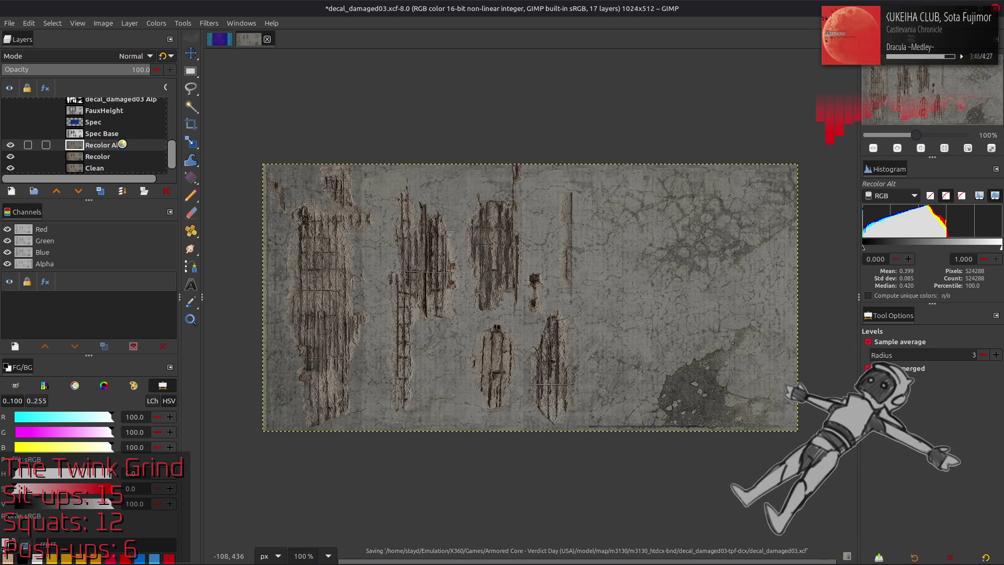
pyautogui.scroll(5, 122, 142)
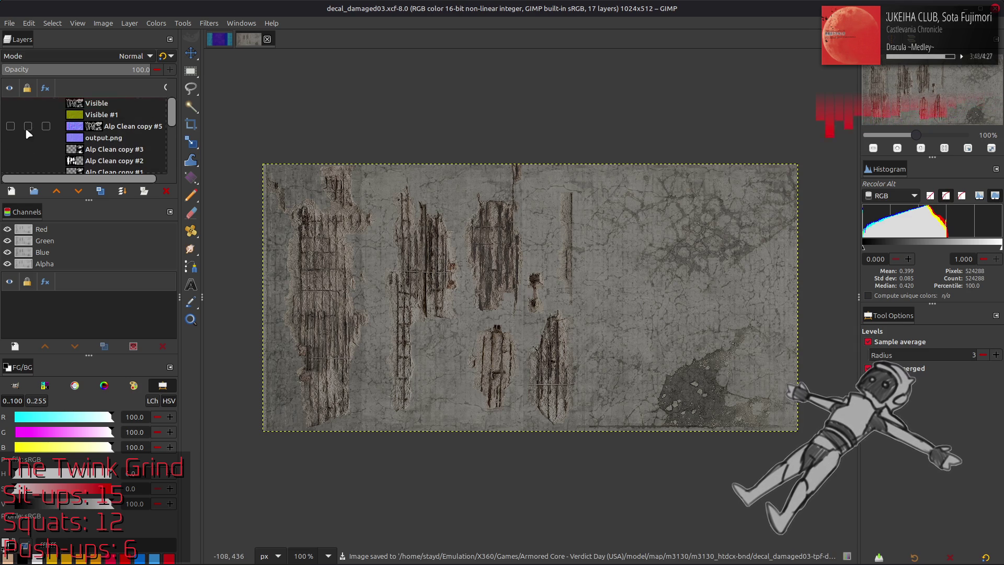
pyautogui.scroll(-5, 25, 127)
pyautogui.click(10, 140)
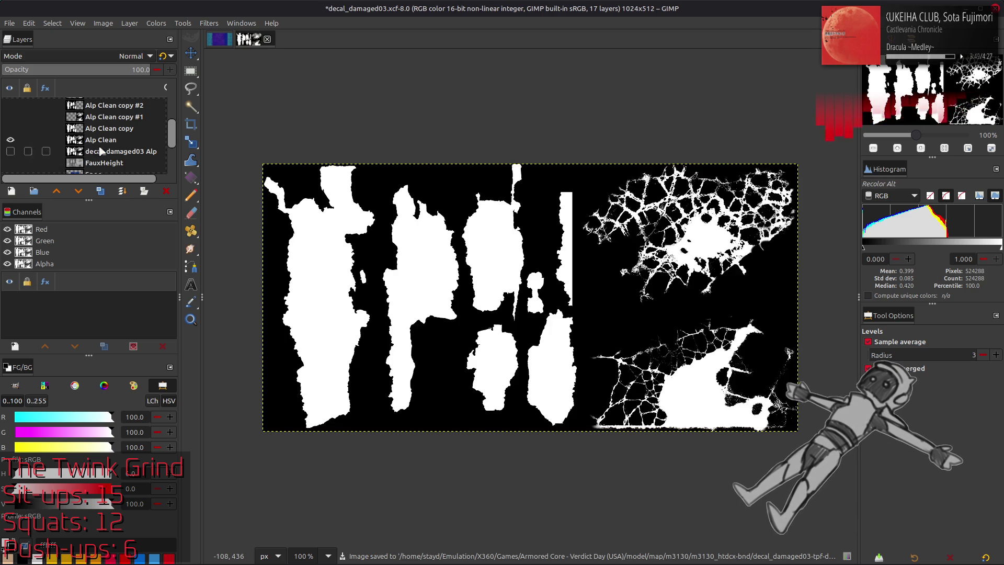
# Step: Turn the Alp Clean mask into a selection and hide the Alp Clean layer
pyautogui.click(78, 140)
pyautogui.rightClick(24, 244)
pyautogui.press('Escape')
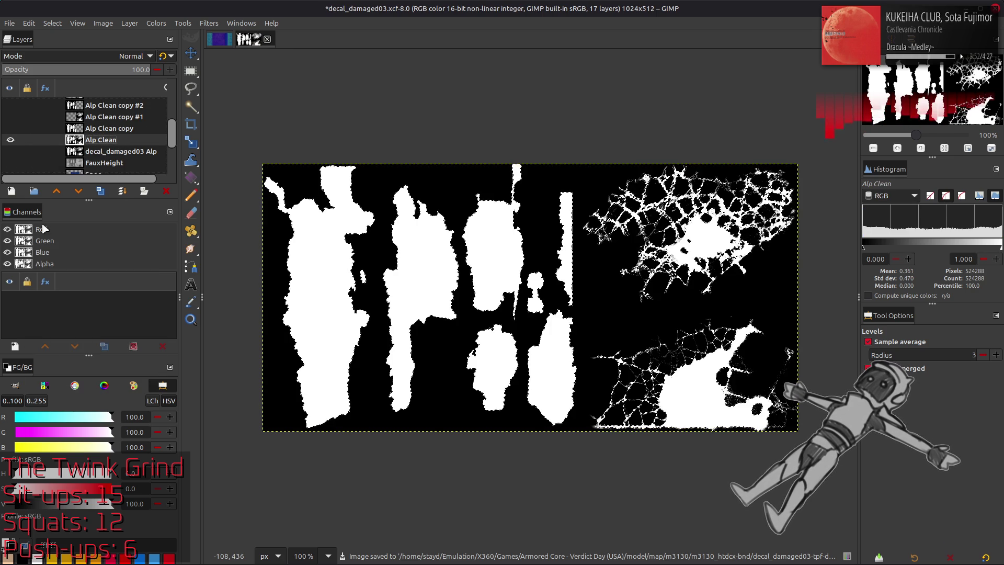
pyautogui.click(10, 140)
pyautogui.scroll(-3, 11, 140)
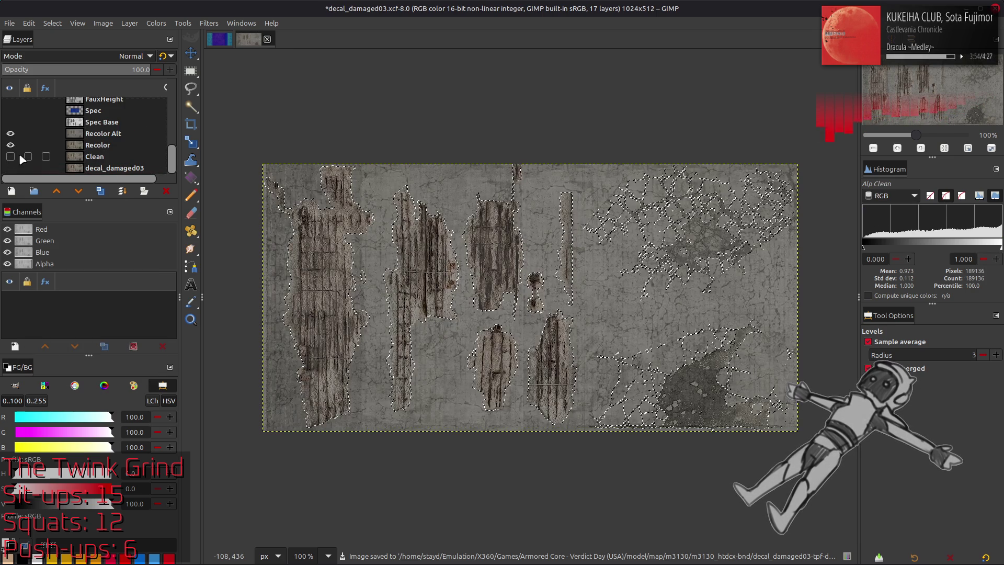
# Step: Add selection-based layer masks to both Recolor Alt and Recolor
pyautogui.rightClick(73, 134)
pyautogui.click(105, 321)
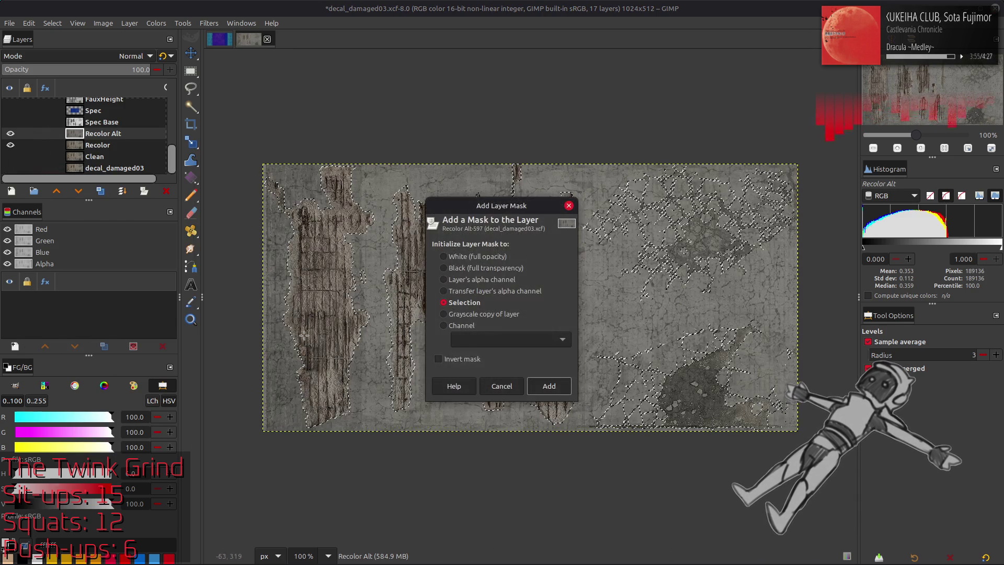
pyautogui.click(549, 386)
pyautogui.click(104, 145)
pyautogui.rightClick(107, 145)
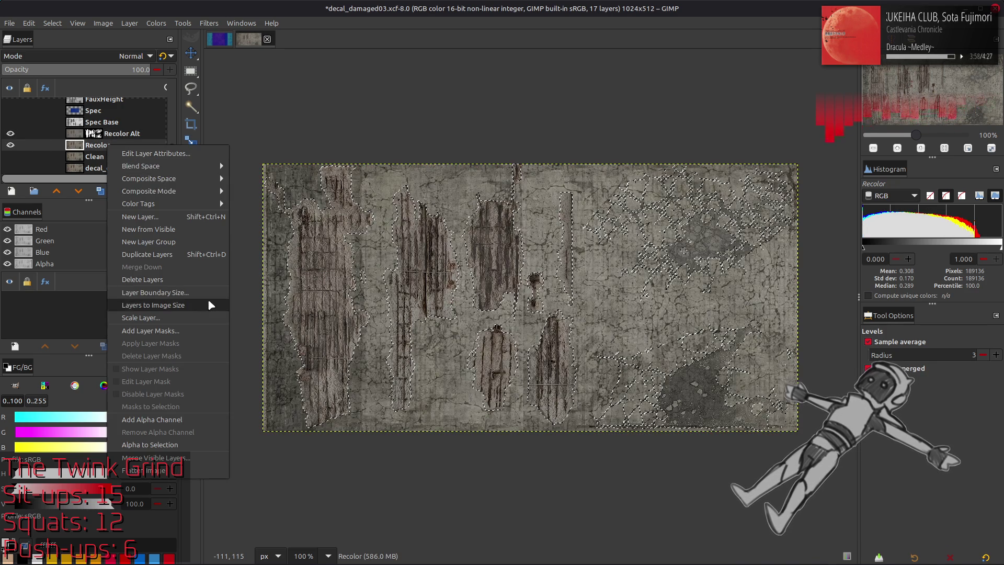
pyautogui.click(184, 329)
pyautogui.click(548, 386)
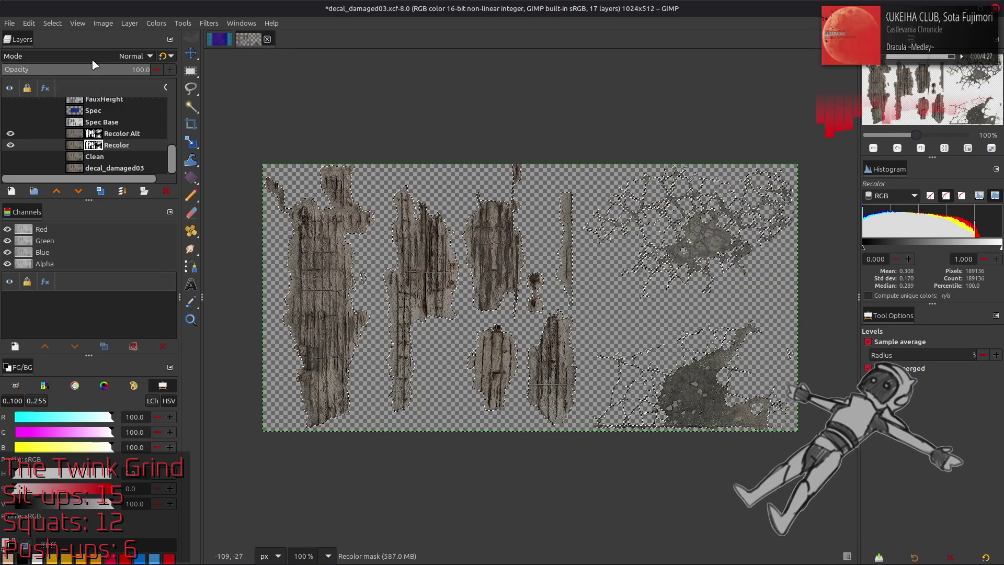
# Step: Clear the selection, apply the masks on both Recolor layers, and hide Recolor Alt
pyautogui.click(52, 23)
pyautogui.click(68, 50)
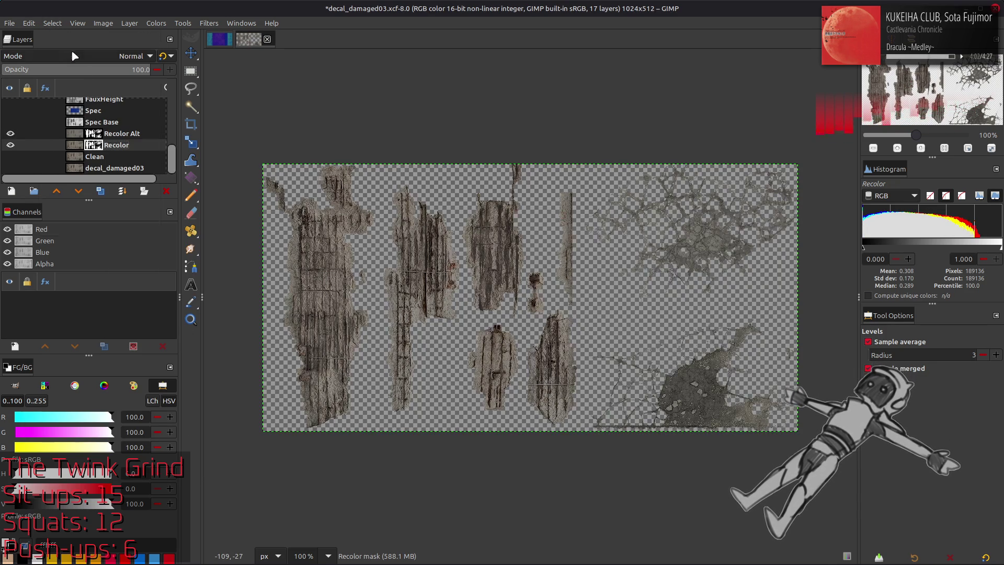
pyautogui.click(94, 135)
pyautogui.keyDown('shift'); pyautogui.click(91, 147); pyautogui.keyUp('shift')
pyautogui.rightClick(93, 147)
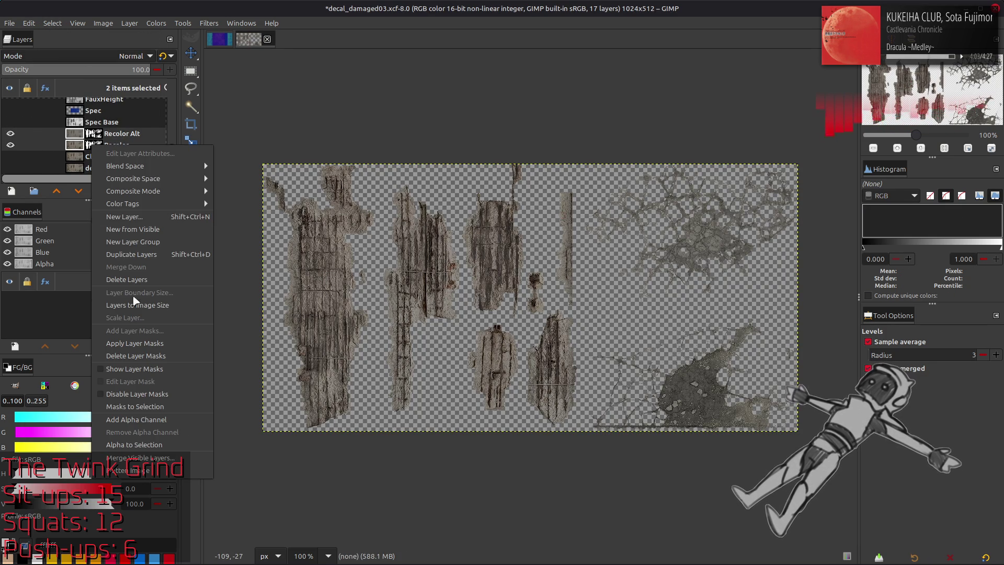
pyautogui.click(150, 332)
pyautogui.click(97, 145)
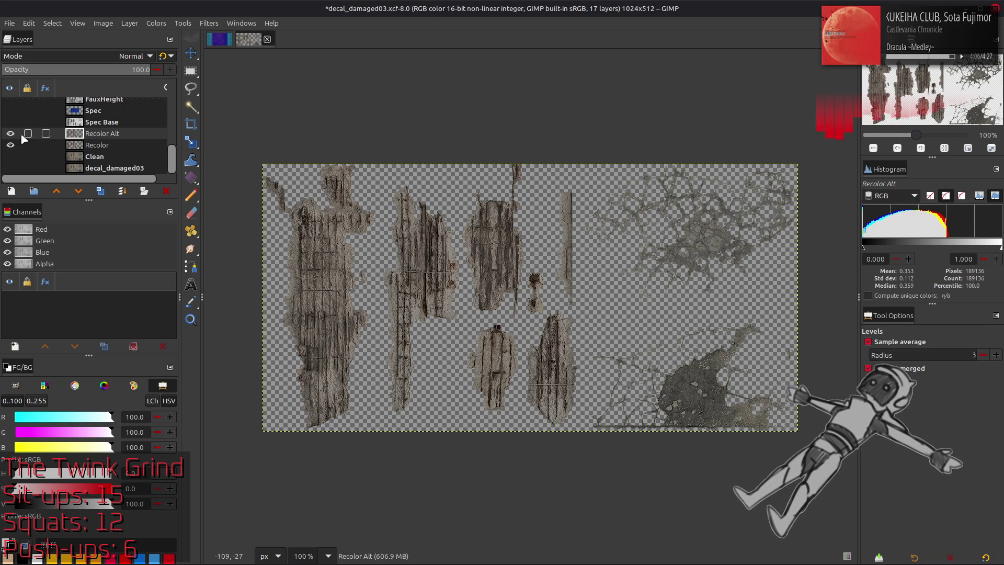
pyautogui.click(10, 133)
pyautogui.click(10, 24)
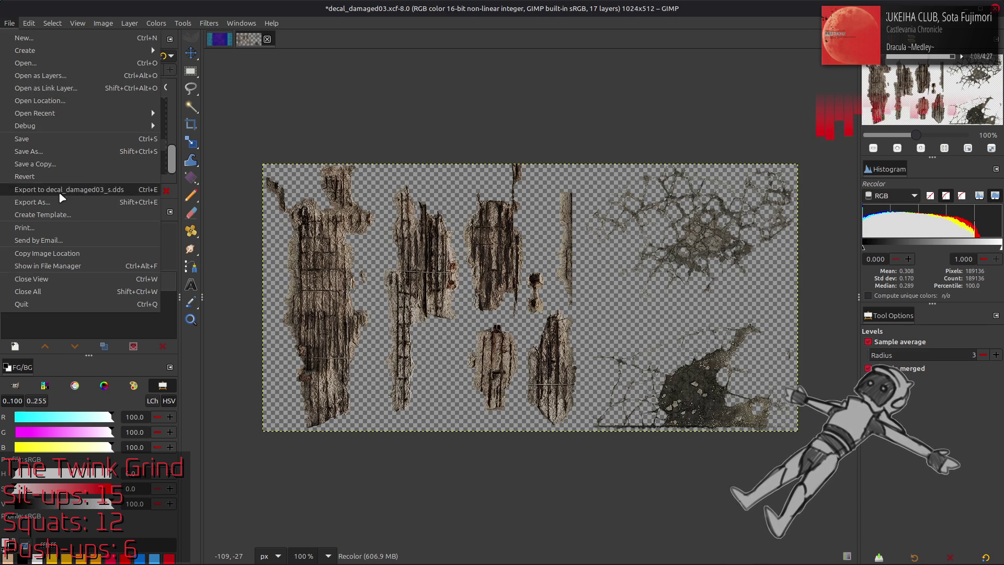
# Step: Export the image over decal_damaged03.dds in the decal_damaged03-tpf-dcx folder, replacing it
pyautogui.click(42, 202)
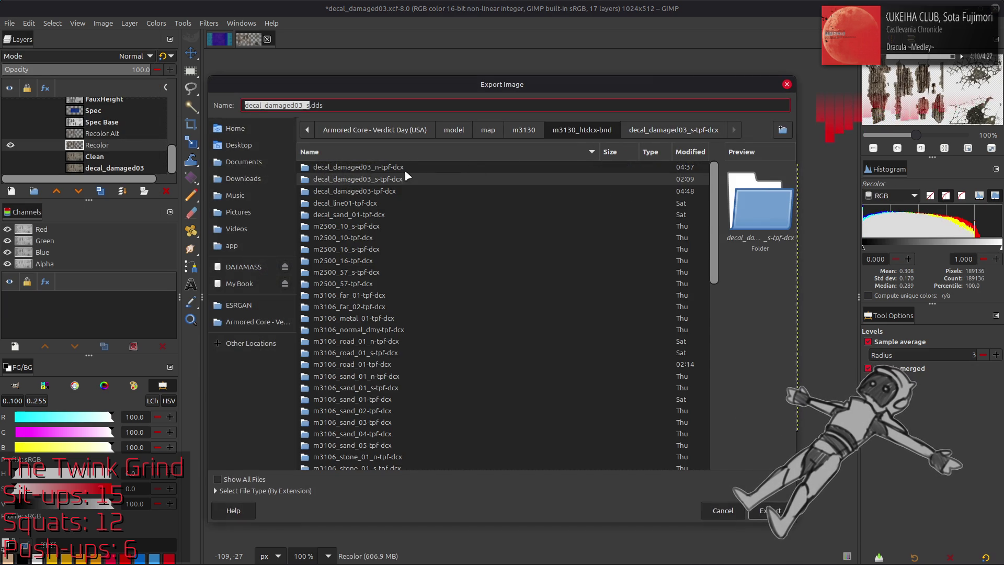
pyautogui.doubleClick(366, 191)
pyautogui.click(393, 167)
pyautogui.press('Return')
pyautogui.click(606, 353)
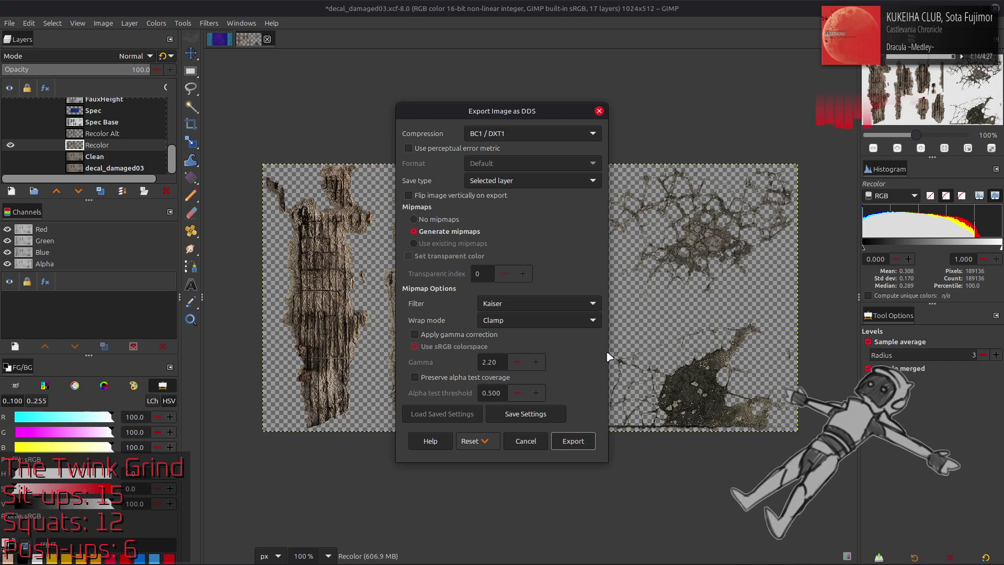
# Step: Export the DDS with BC3 / DXT5 compression, then bring Blender forward to reload the decal
pyautogui.click(529, 134)
pyautogui.click(506, 196)
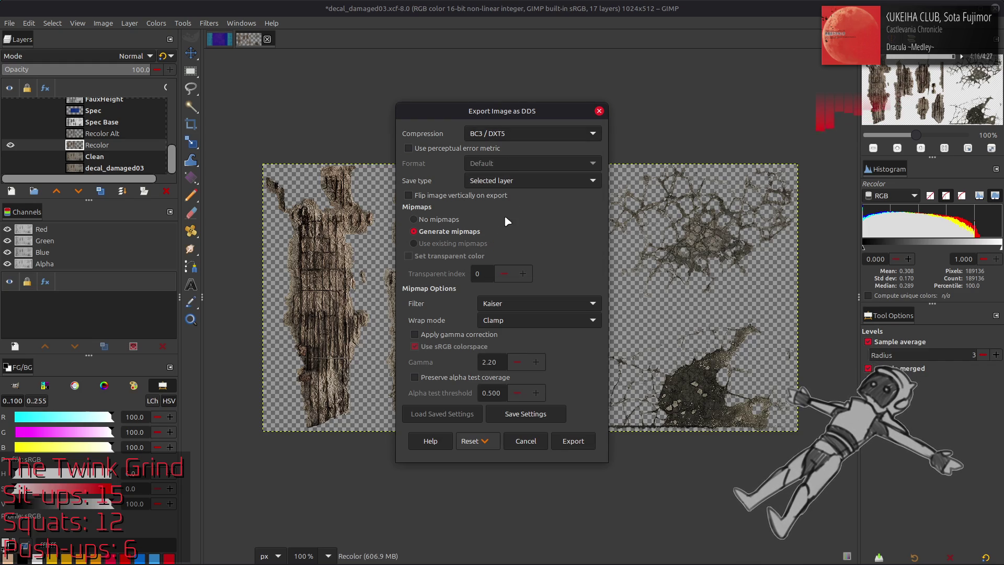
pyautogui.scroll(2, 525, 299)
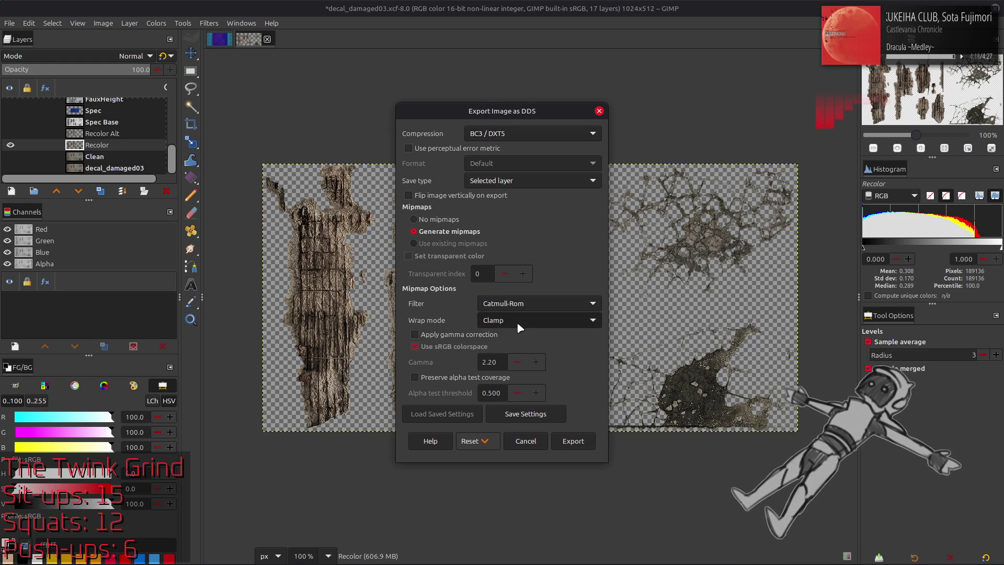
pyautogui.click(573, 441)
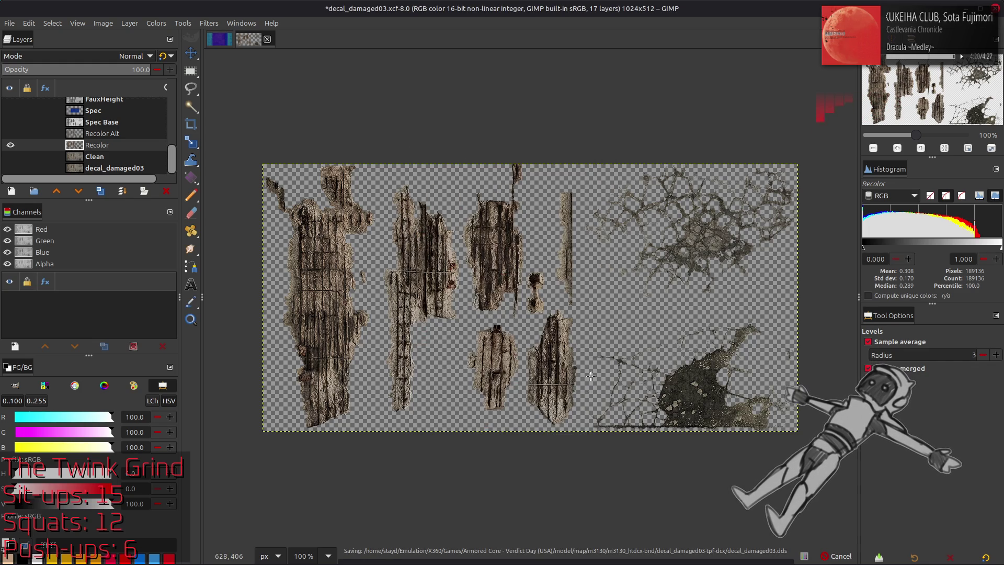
pyautogui.hotkey('alt', 'Tab')
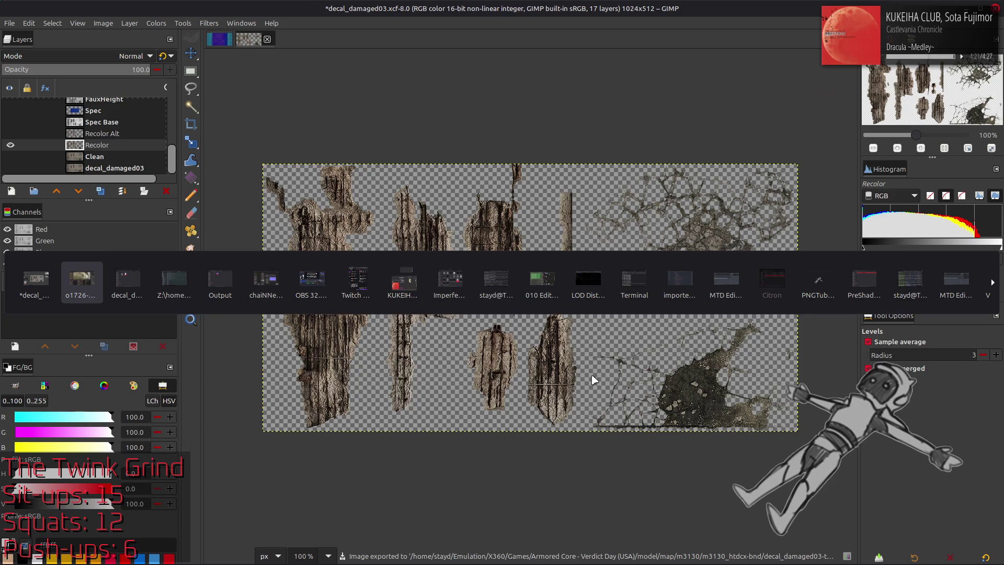
pyautogui.click(448, 474)
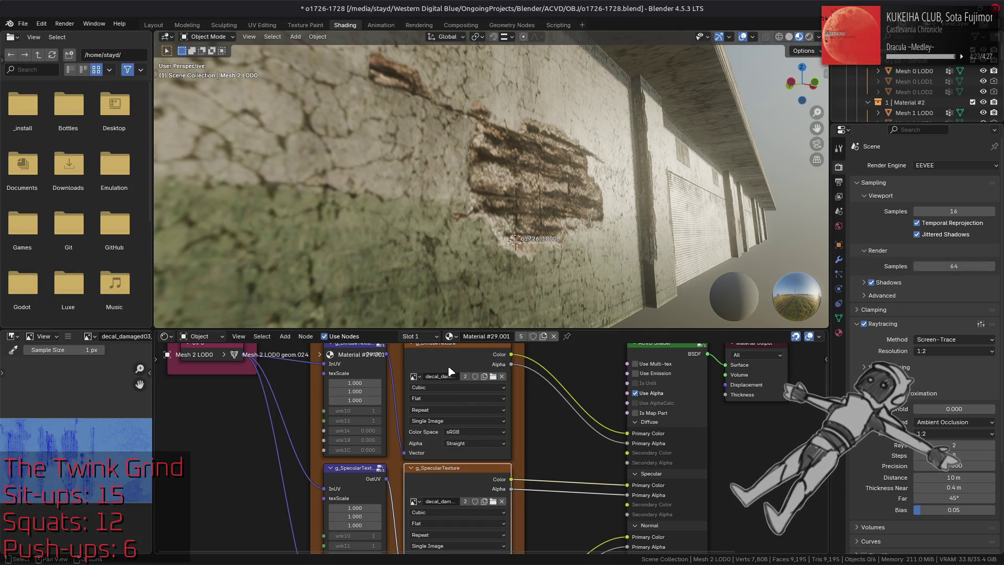
# Step: Show the reloaded diffuse decal, inspect the building wall from an angle, then return to GIMP
pyautogui.click(450, 374)
pyautogui.scroll(-10, 428, 245)
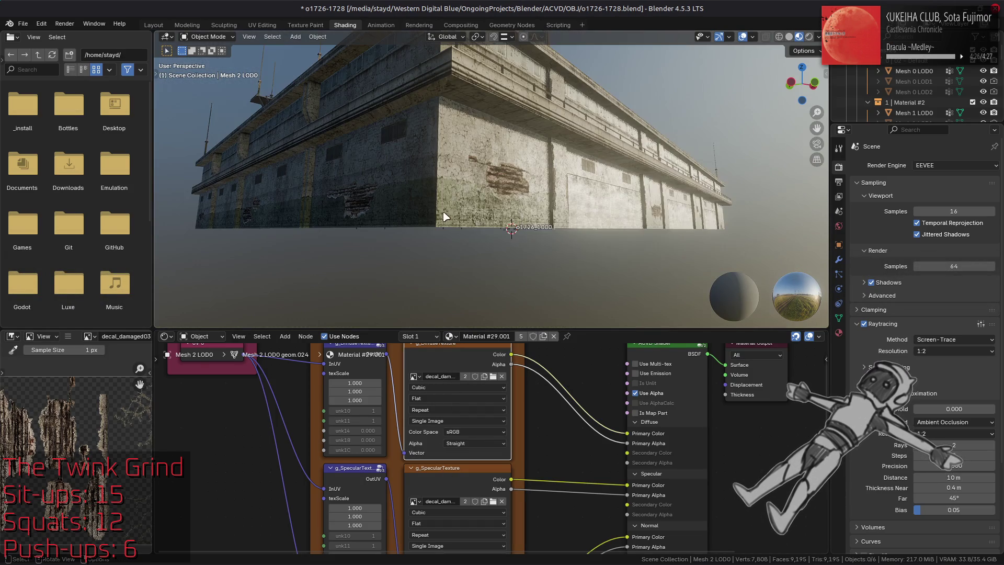
pyautogui.scroll(3, 428, 245)
pyautogui.moveTo(427, 245); pyautogui.dragTo(505, 246, button='middle')
pyautogui.scroll(6, 489, 246)
pyautogui.hotkey('alt', 'Tab')
pyautogui.click(9, 145)
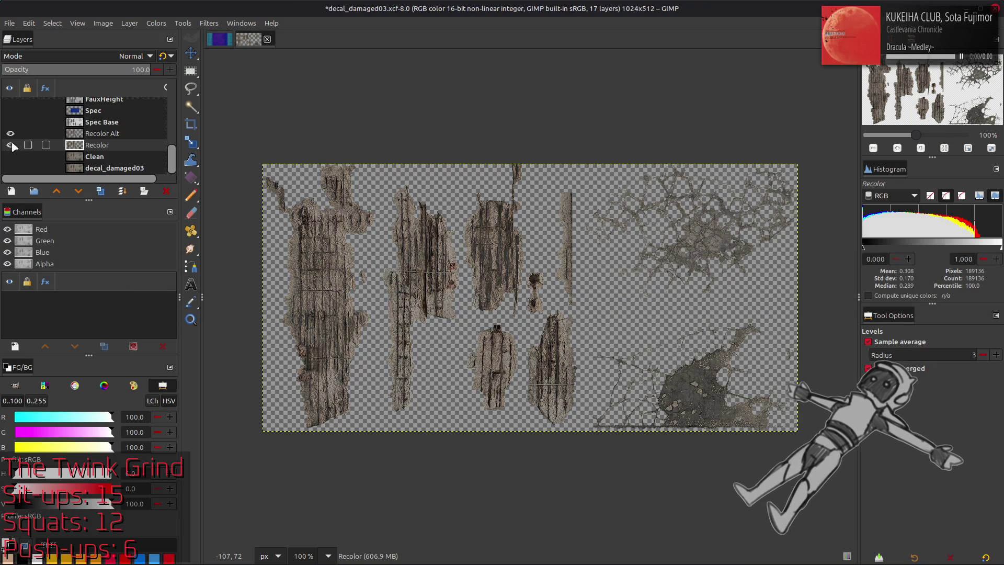
# Step: Show Recolor Alt, re-export it to decal_damaged03.dds, and check it in Blender
pyautogui.click(92, 134)
pyautogui.click(9, 23)
pyautogui.click(78, 189)
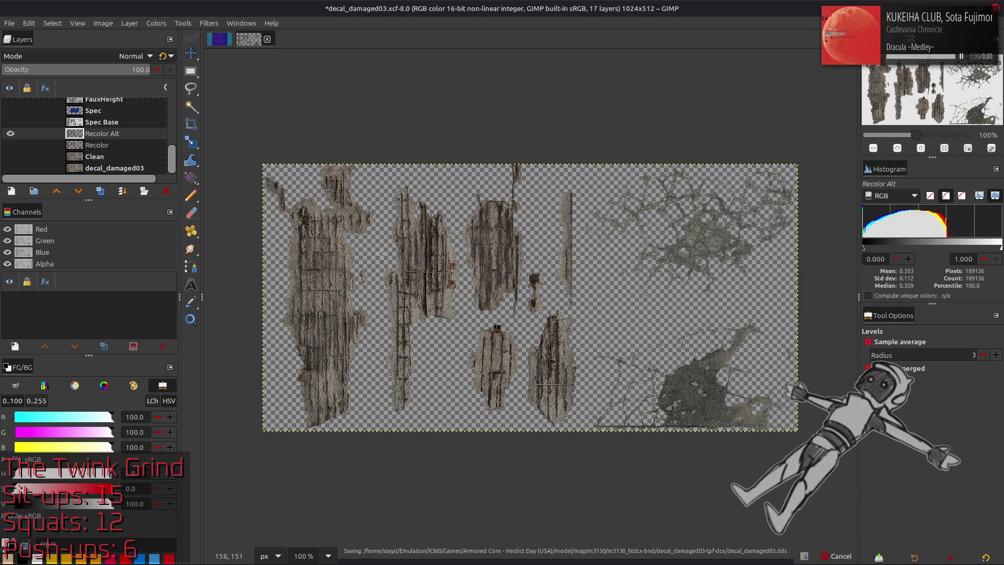
pyautogui.hotkey('alt', 'Tab')
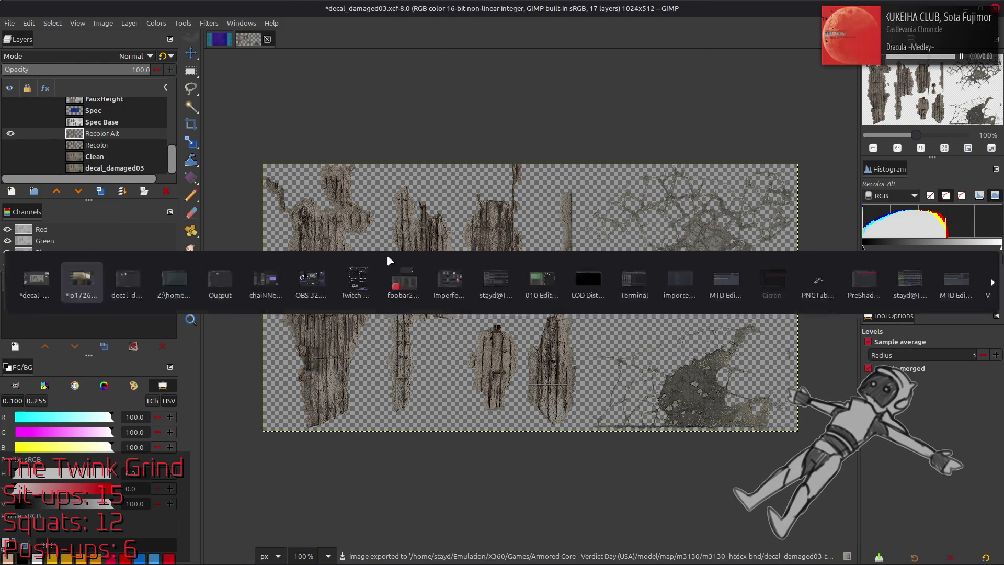
pyautogui.hotkey('alt', 'Tab')
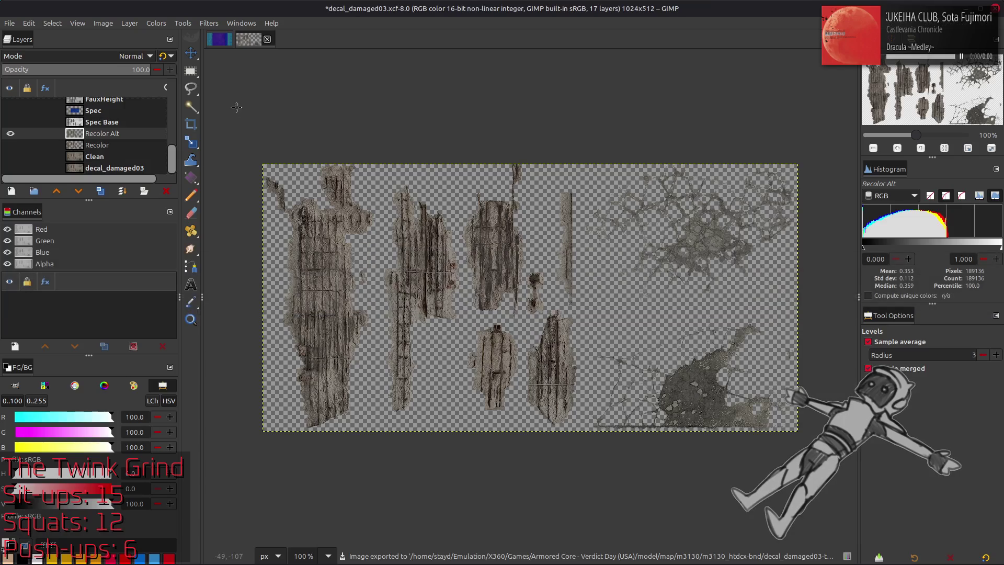
# Step: Apply Levels to Recolor Alt with high input 66.67 and high output 50
pyautogui.click(157, 23)
pyautogui.click(178, 126)
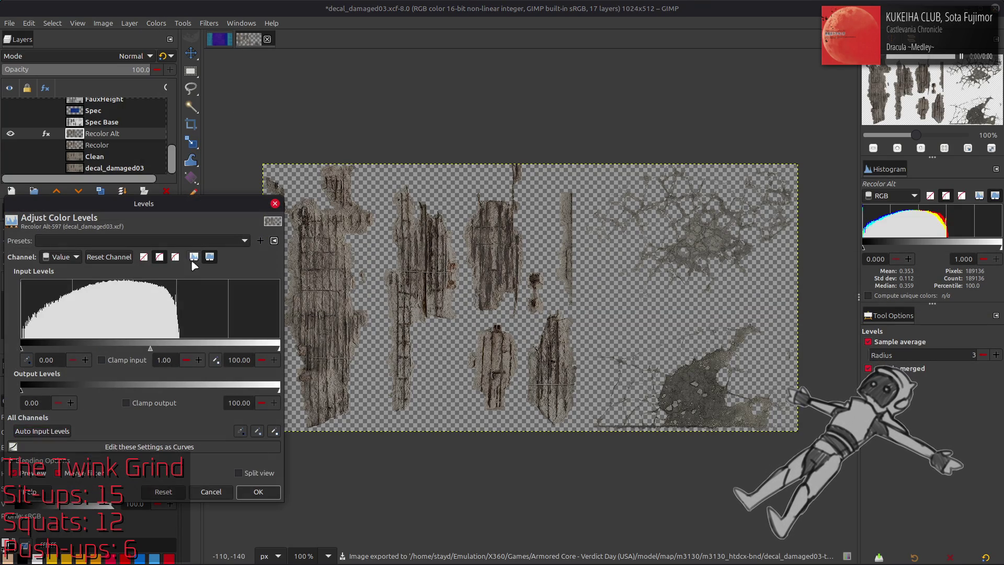
pyautogui.tripleClick(245, 360)
pyautogui.write('66.6')
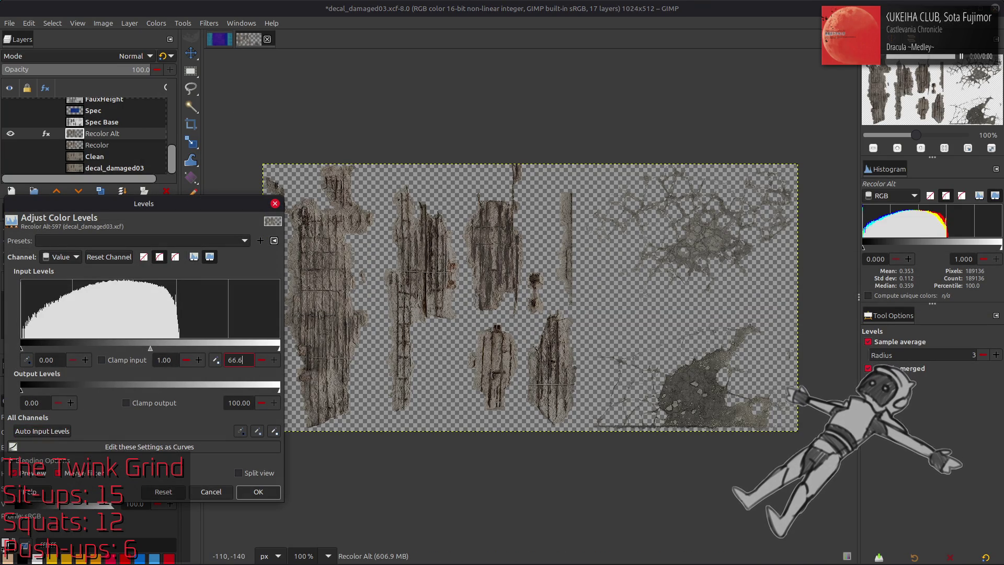
pyautogui.tripleClick(243, 402)
pyautogui.write('50')
pyautogui.press('Return')
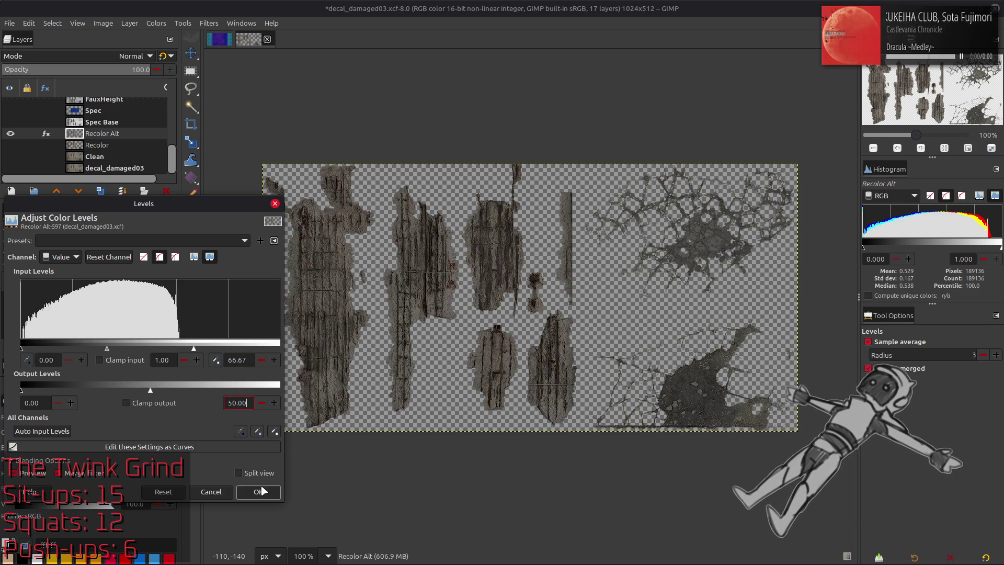
pyautogui.click(258, 491)
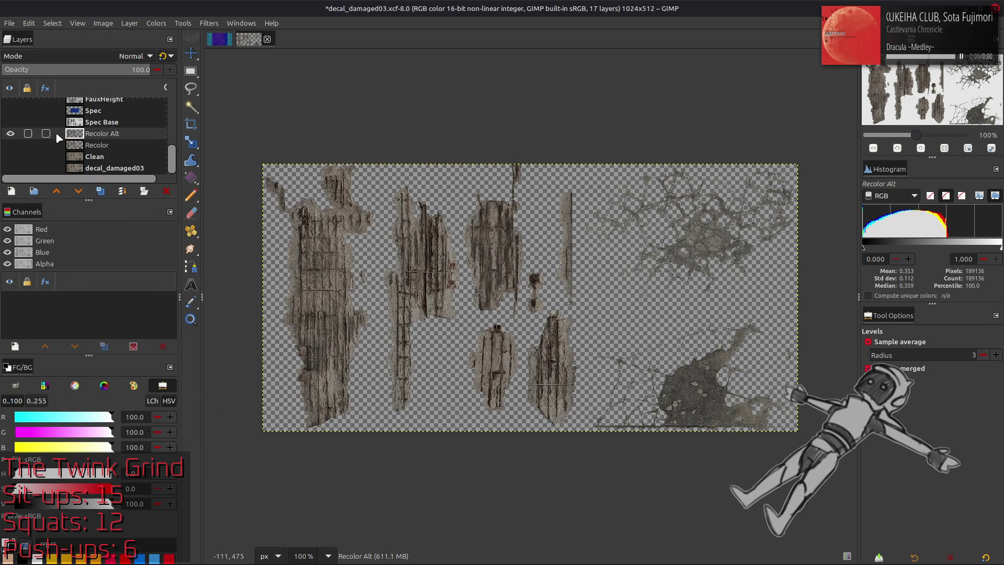
# Step: Re-export the darkened decal to decal_damaged03.dds and switch to Blender
pyautogui.click(8, 24)
pyautogui.click(69, 153)
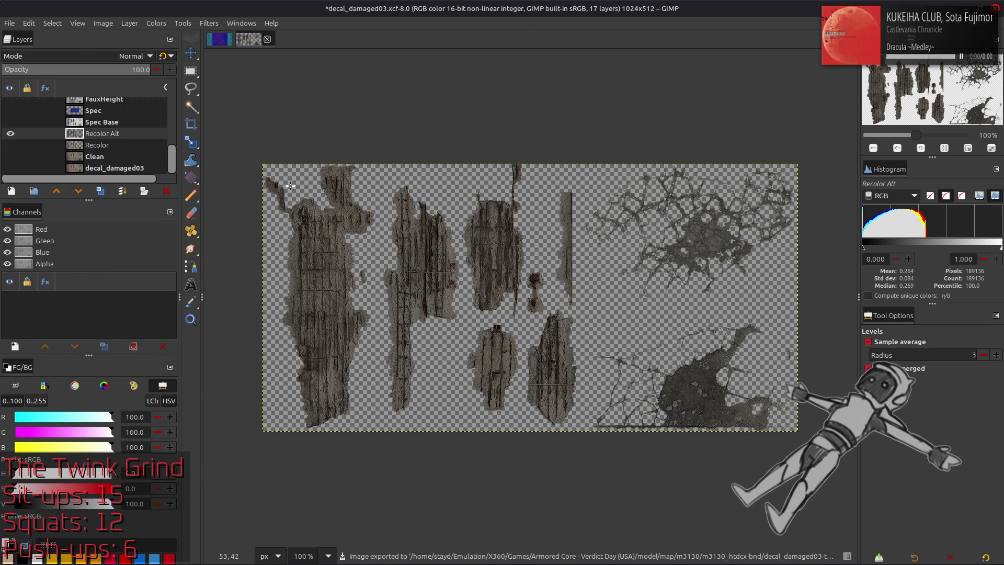
pyautogui.hotkey('alt', 'Tab')
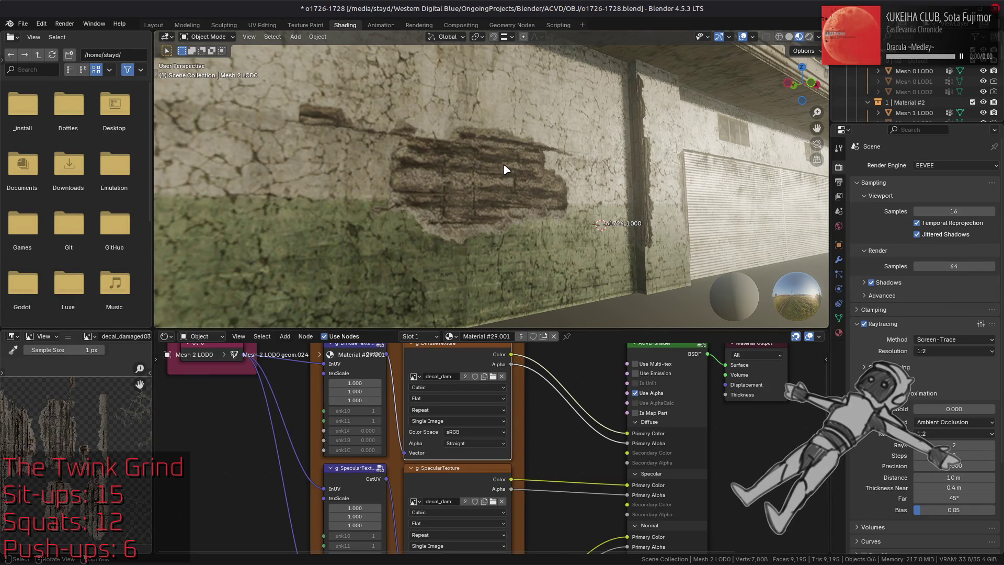
pyautogui.moveTo(506, 168); pyautogui.dragTo(426, 172, button='middle')
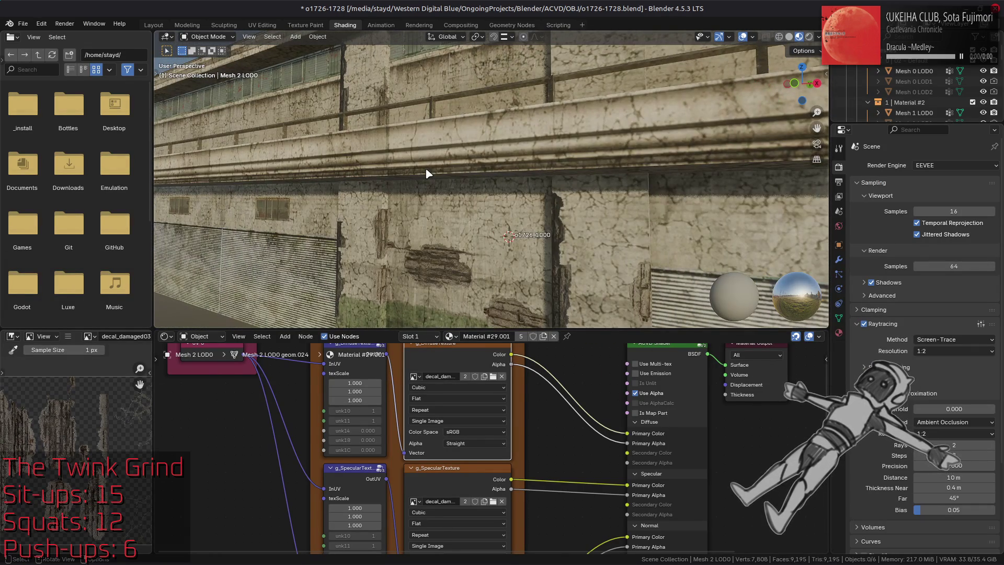
pyautogui.scroll(3, 426, 171)
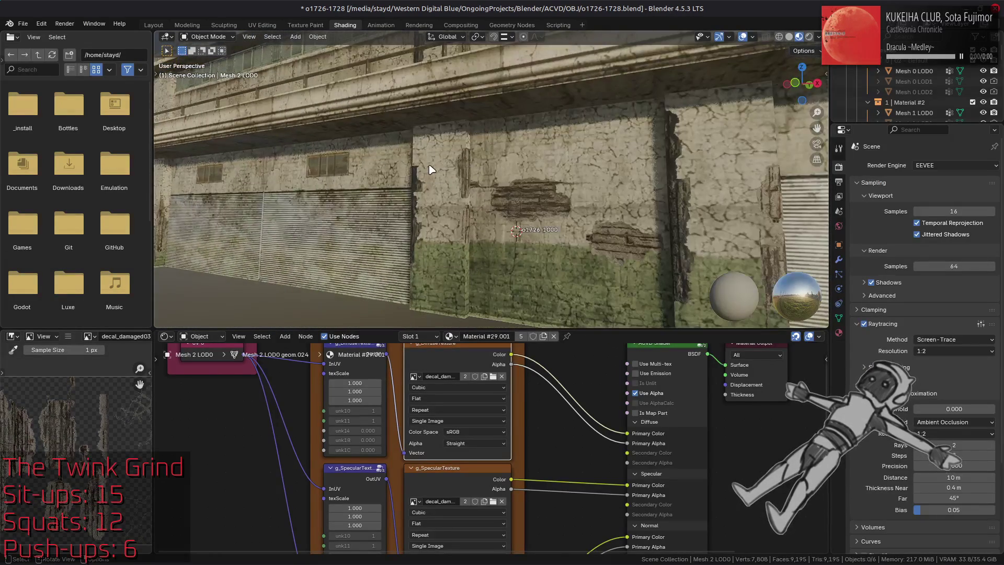
pyautogui.hotkey('alt', 'Tab')
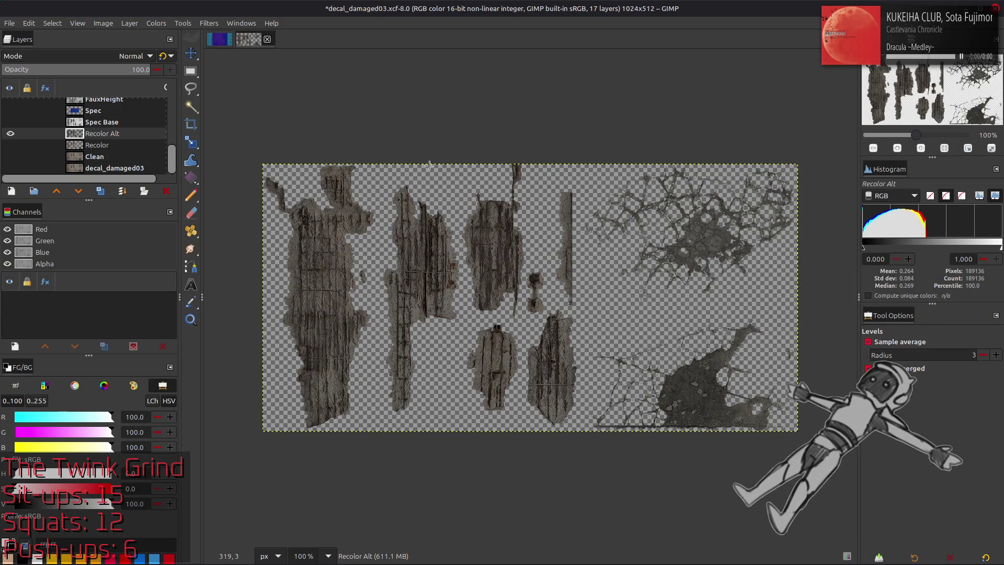
pyautogui.hotkey('alt', 'Tab')
pyautogui.scroll(-3, 430, 170)
pyautogui.scroll(3, 439, 169)
pyautogui.scroll(2, 442, 167)
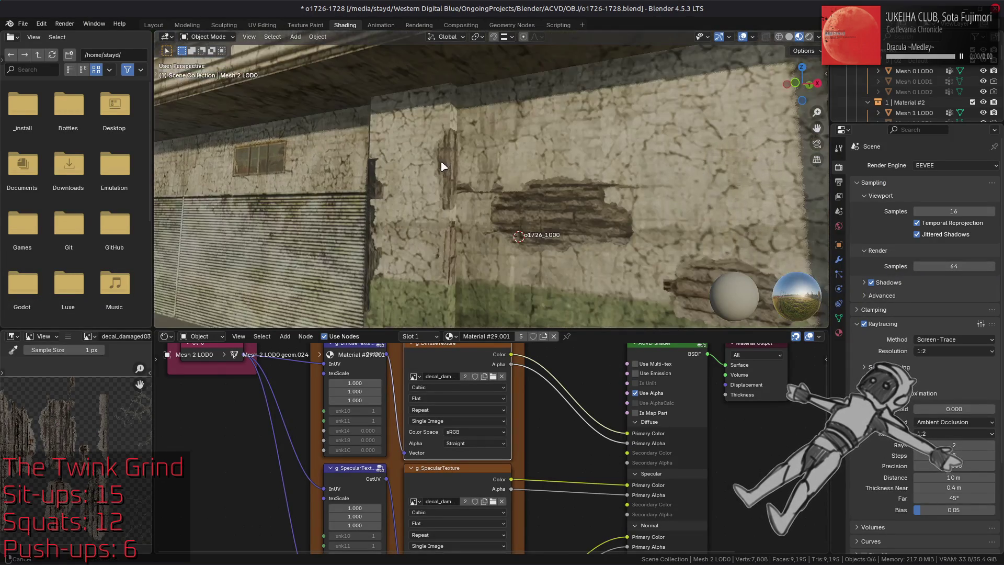
# Step: Switch the viewport render pass on the wall mesh, then orbit out to the whole building
pyautogui.click(456, 168)
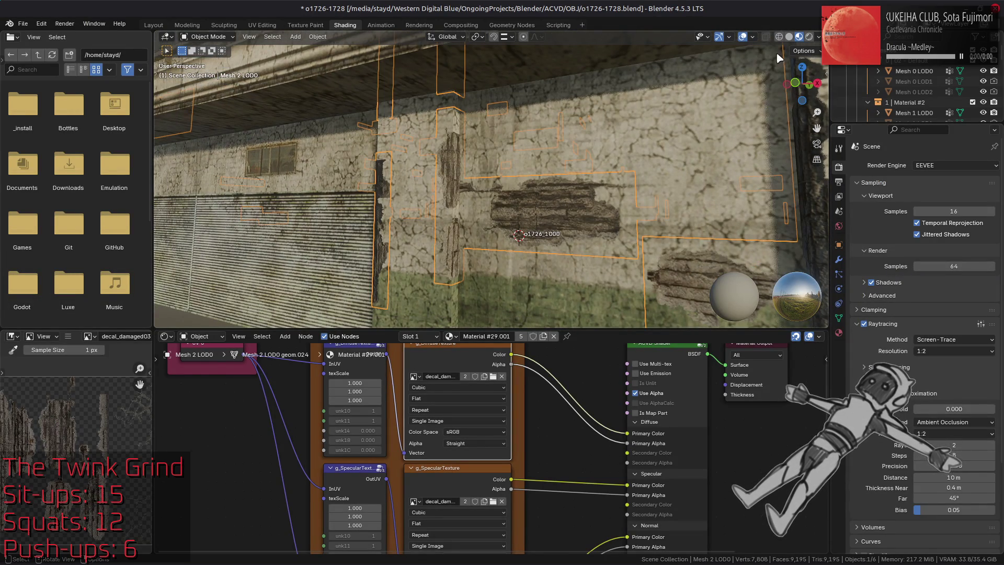
pyautogui.click(818, 37)
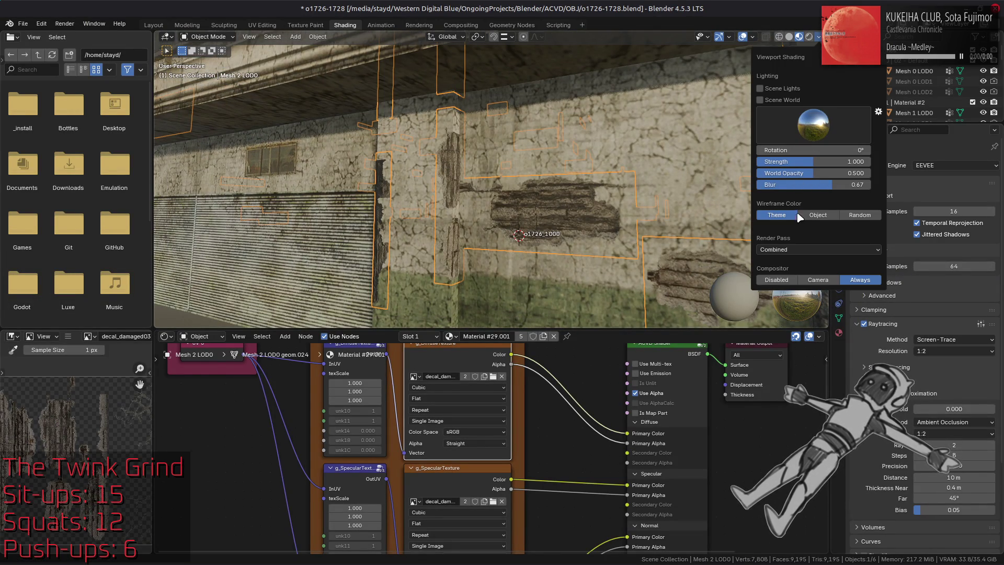
pyautogui.click(798, 250)
pyautogui.click(773, 292)
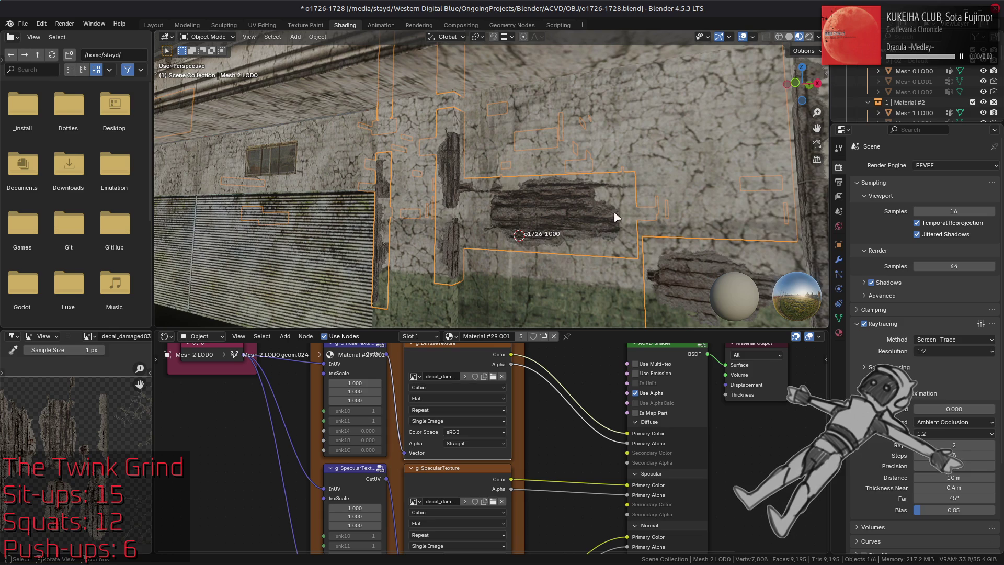
pyautogui.hotkey('alt', 'a')
pyautogui.scroll(-5, 601, 212)
pyautogui.moveTo(520, 224)
pyautogui.mouseDown(button='middle')
pyautogui.moveTo(540, 191)
pyautogui.moveTo(551, 214)
pyautogui.mouseUp(button='middle')
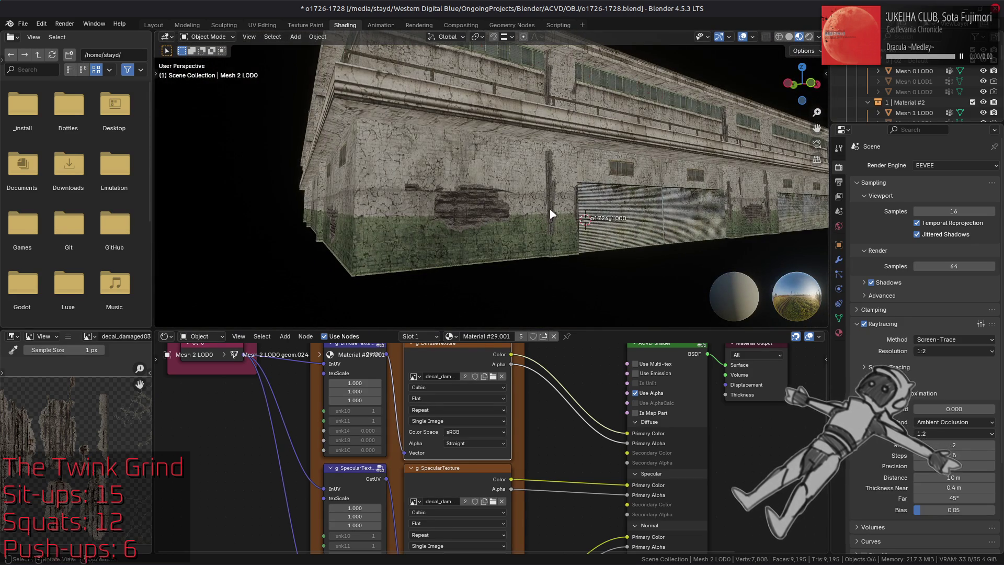
# Step: Return to GIMP and re-export the decal to its DDS file
pyautogui.hotkey('alt', 'Tab')
pyautogui.click(13, 26)
pyautogui.click(47, 189)
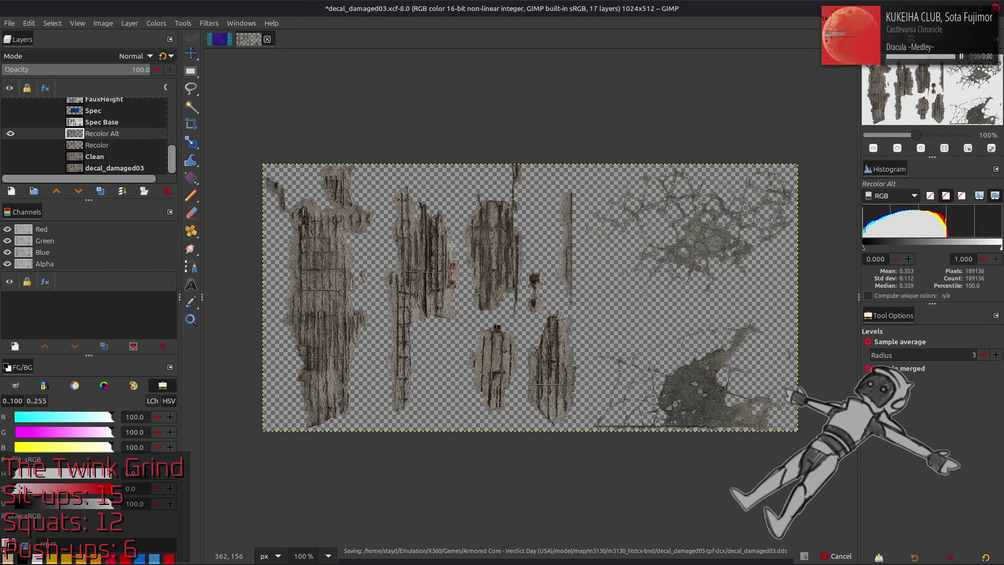
# Step: Reload the decal in Blender, then export the Recolor version to decal_damaged03.dds
pyautogui.hotkey('alt', 'Tab')
pyautogui.hotkey('alt', 'r')
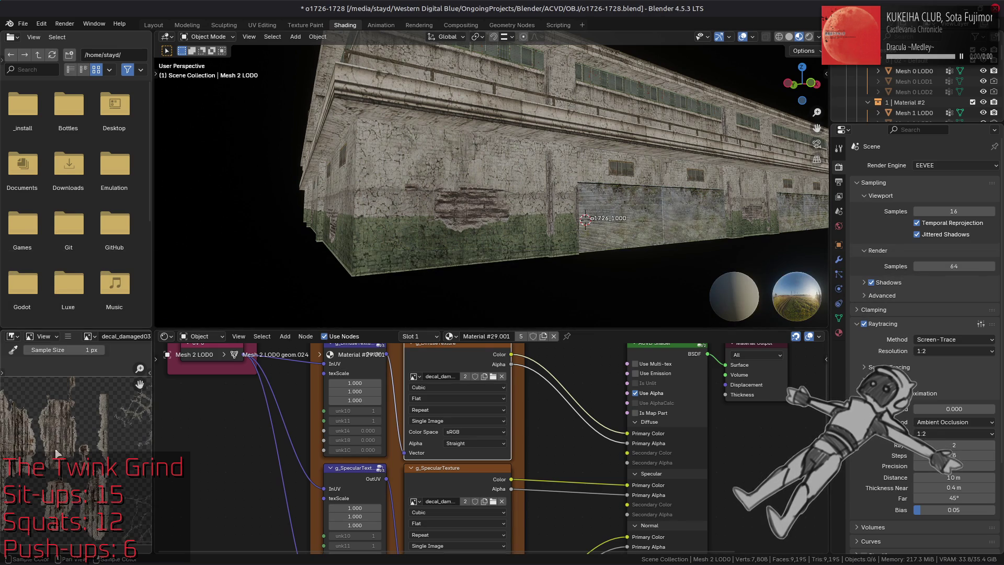
pyautogui.hotkey('alt', 'Tab')
pyautogui.click(10, 145)
pyautogui.click(10, 145)
pyautogui.click(111, 150)
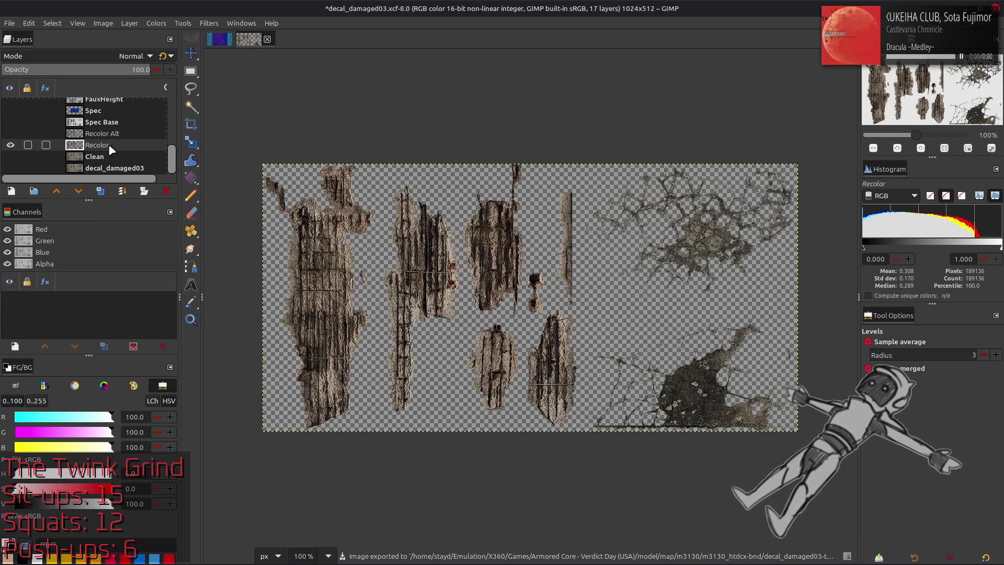
pyautogui.click(9, 23)
pyautogui.click(47, 189)
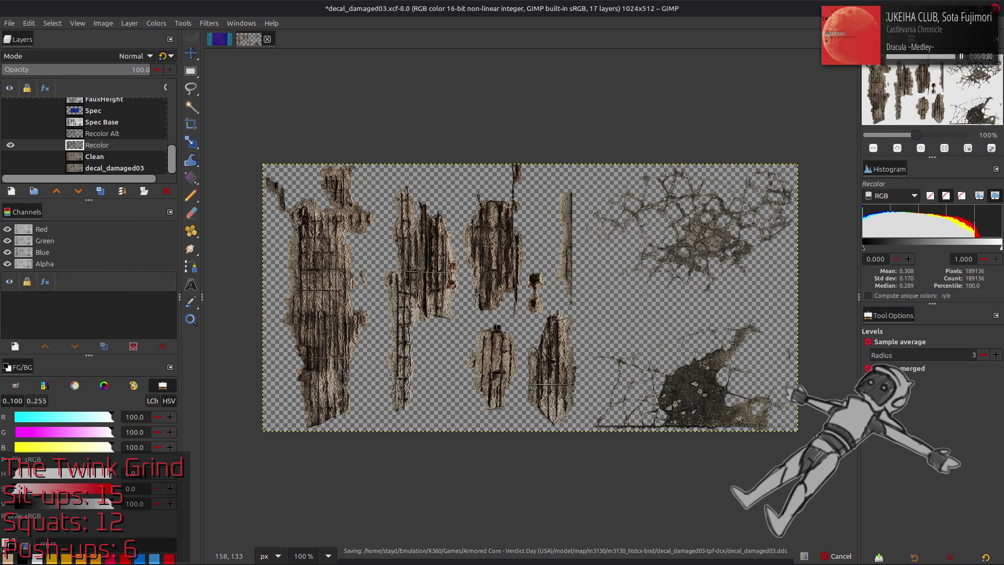
# Step: Compare the Recolor version in Blender, then export the Recolor Alt version over decal_damaged03.dds
pyautogui.hotkey('alt', 'Tab')
pyautogui.hotkey('alt', 'r')
pyautogui.hotkey('alt', 'Tab')
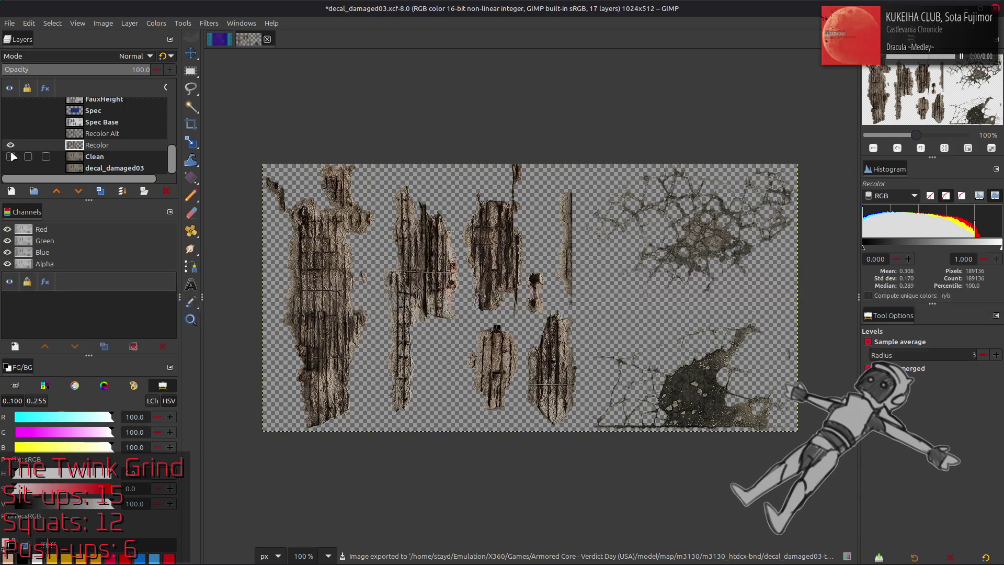
pyautogui.click(10, 135)
pyautogui.click(100, 133)
pyautogui.click(9, 23)
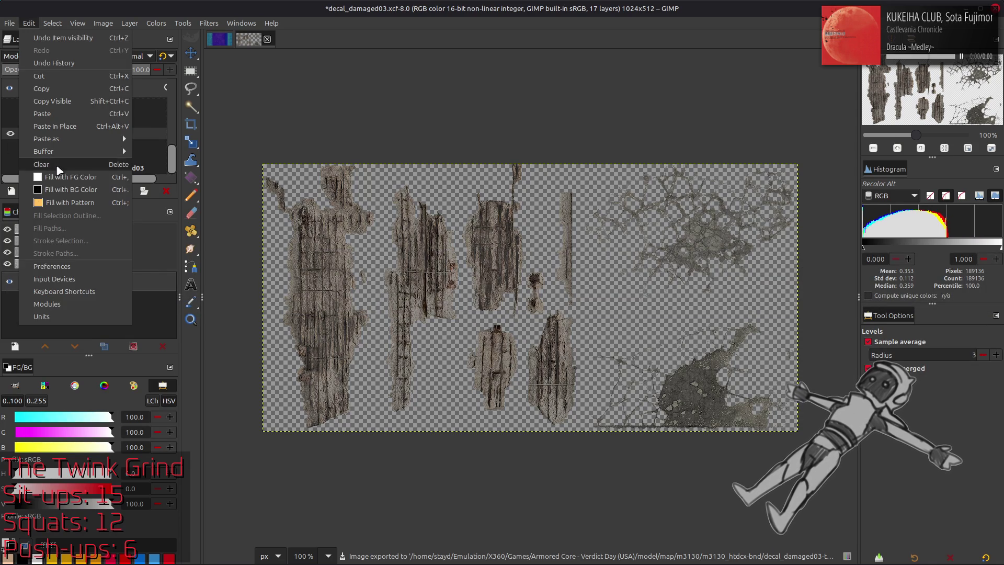
pyautogui.click(63, 190)
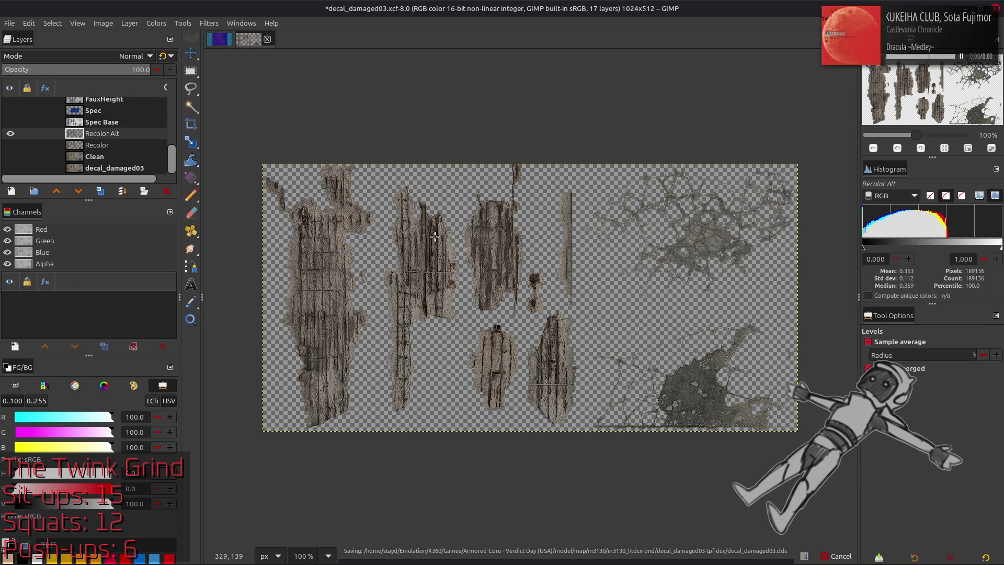
# Step: Save decal_damaged03.xcf and set the Move tool to act on layers
pyautogui.press('m')
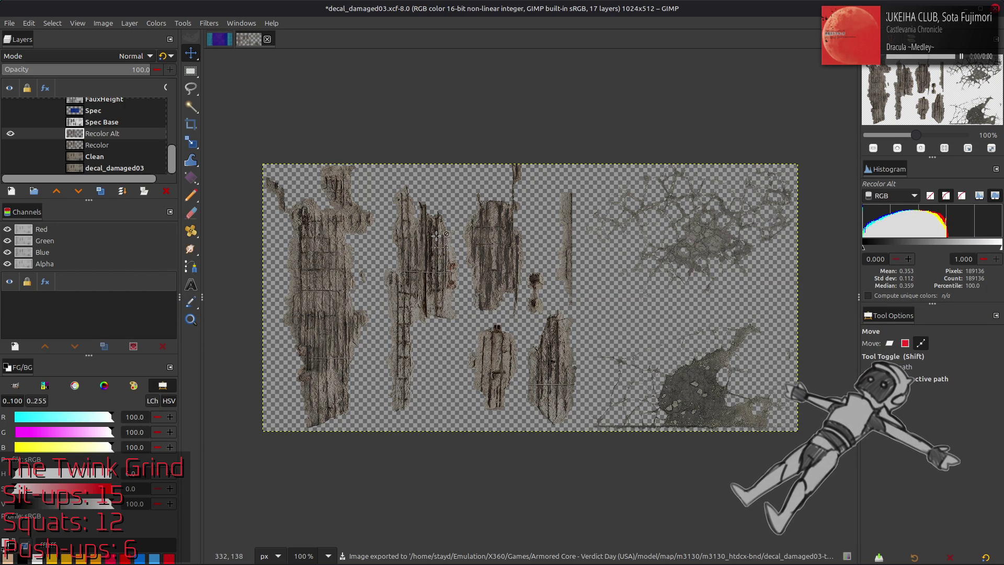
pyautogui.hotkey('ctrl', 's')
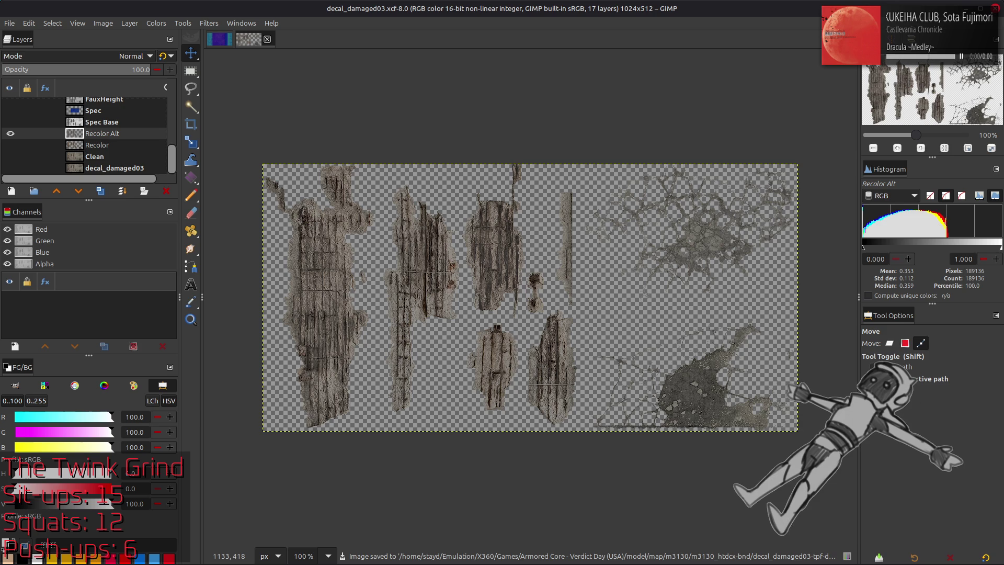
pyautogui.click(889, 343)
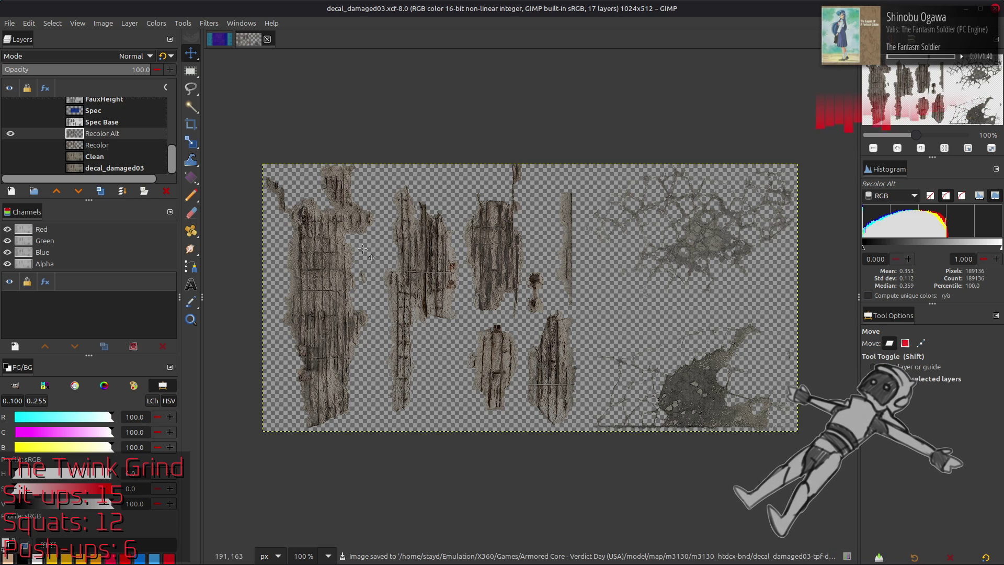
pyautogui.hotkey('alt', 'Tab')
pyautogui.hotkey('alt', 'Tab')
pyautogui.hotkey('alt', 'Tab')
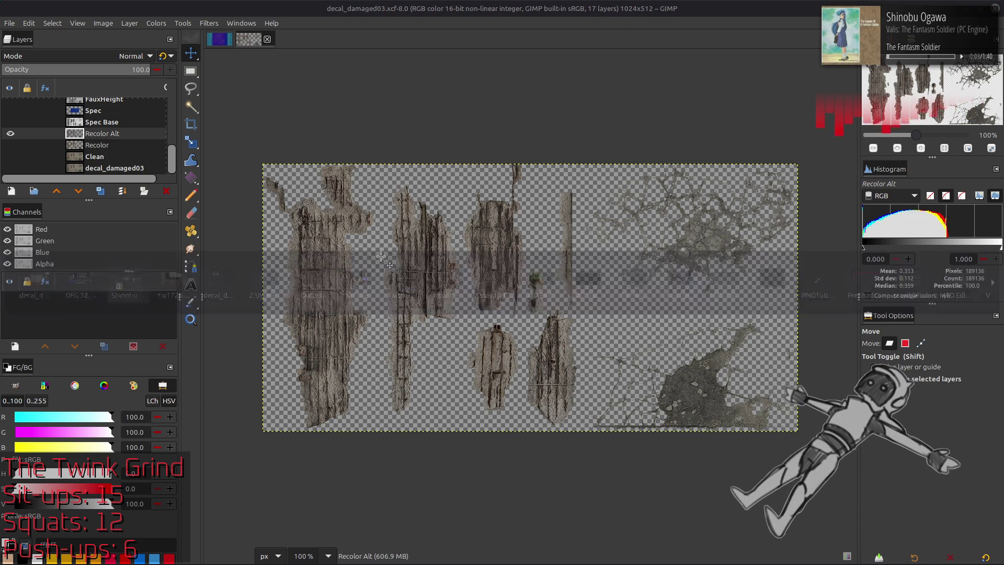
pyautogui.hotkey('alt', 'Tab')
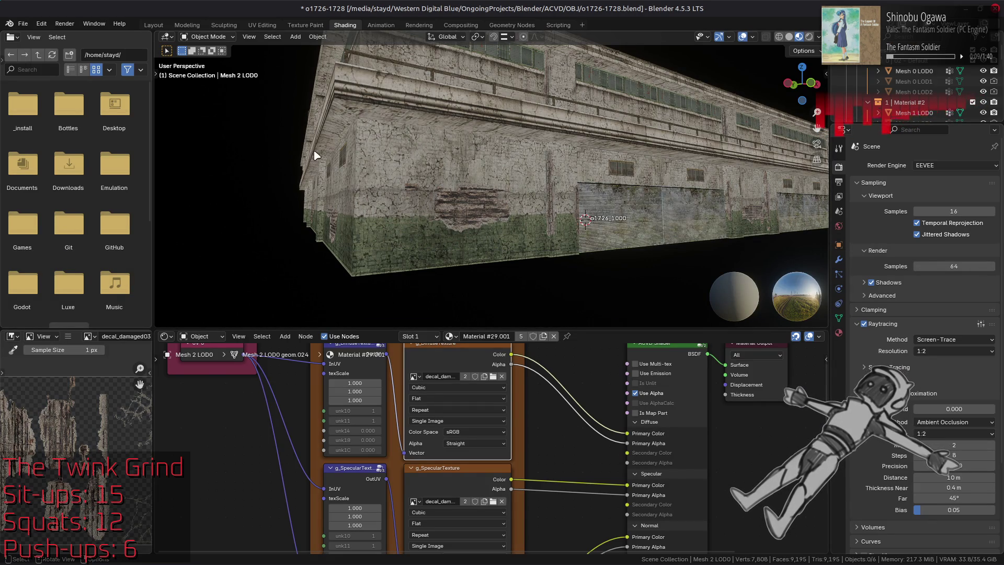
# Step: Show the Combined render pass in the Shading workspace viewport and zoom toward the wall
pyautogui.click(154, 25)
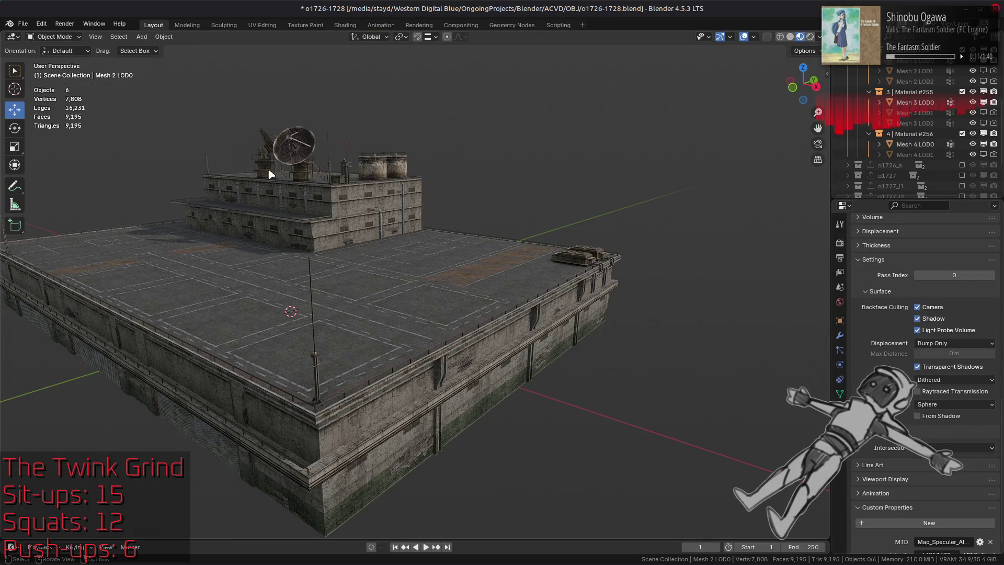
pyautogui.click(345, 25)
pyautogui.click(818, 37)
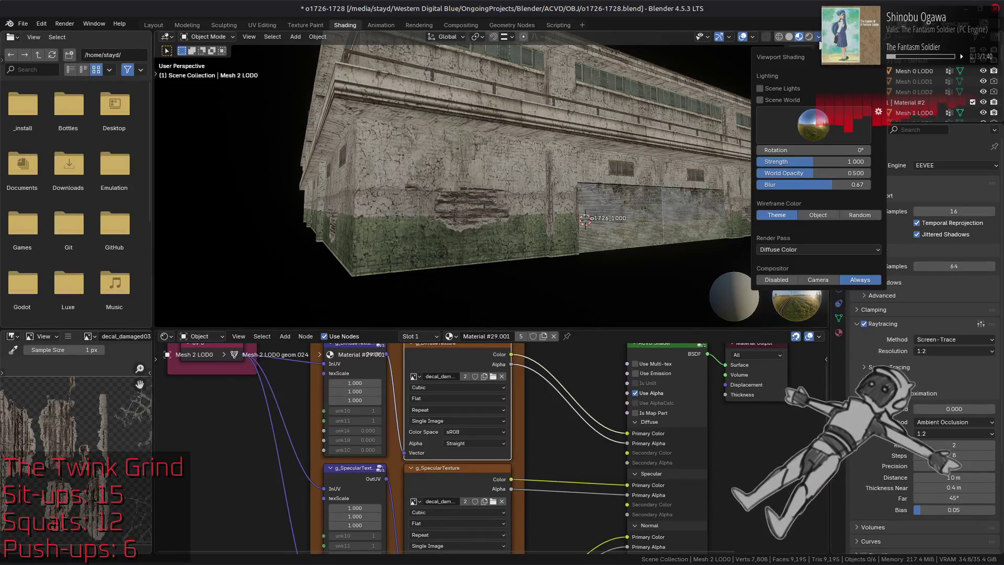
pyautogui.click(816, 250)
pyautogui.click(671, 277)
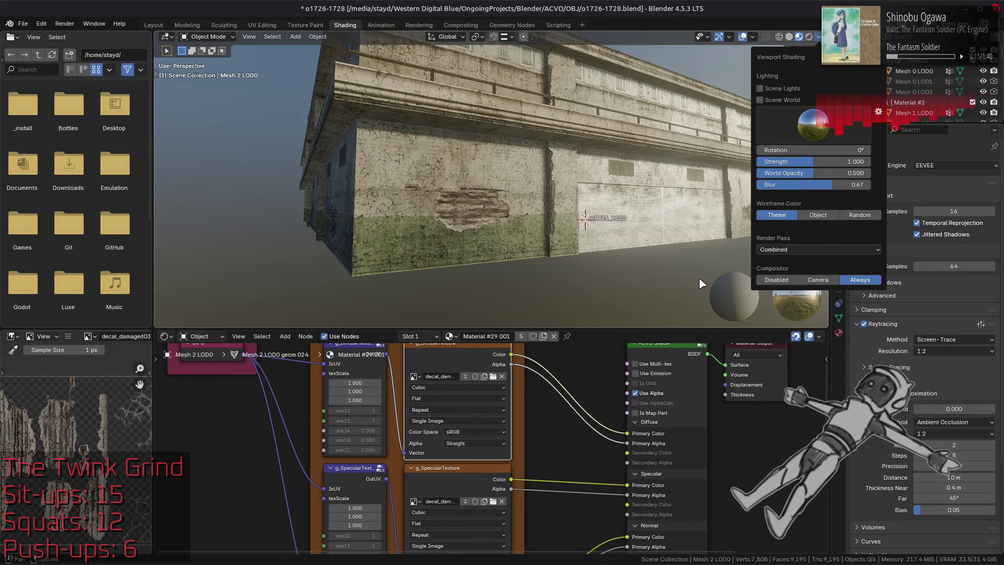
pyautogui.moveTo(601, 245); pyautogui.dragTo(568, 234, button='middle')
pyautogui.scroll(3, 567, 235)
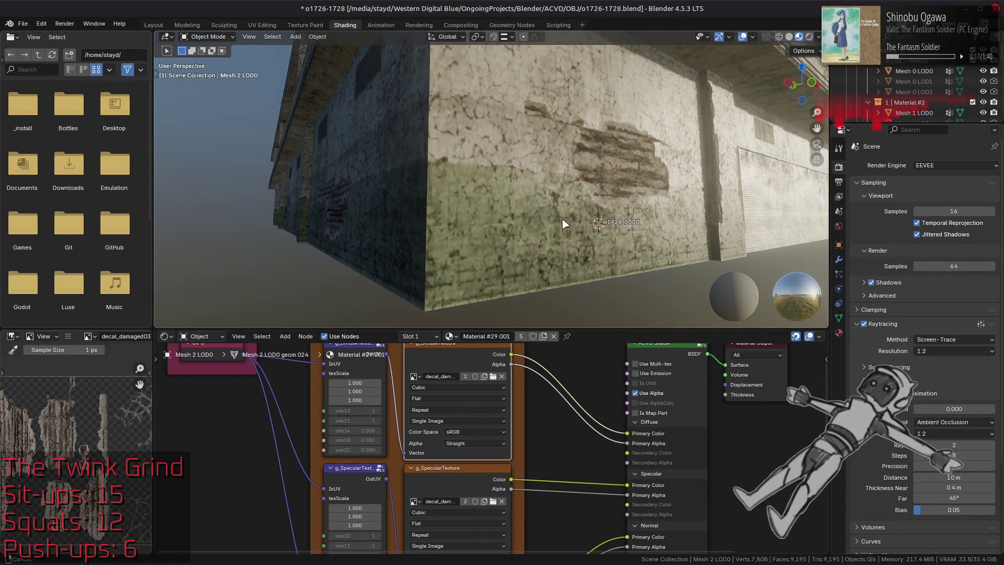
pyautogui.scroll(3, 523, 210)
# Step: Change the decal material's MTD custom property from Specular to Bumpmap and save the file
pyautogui.click(512, 204)
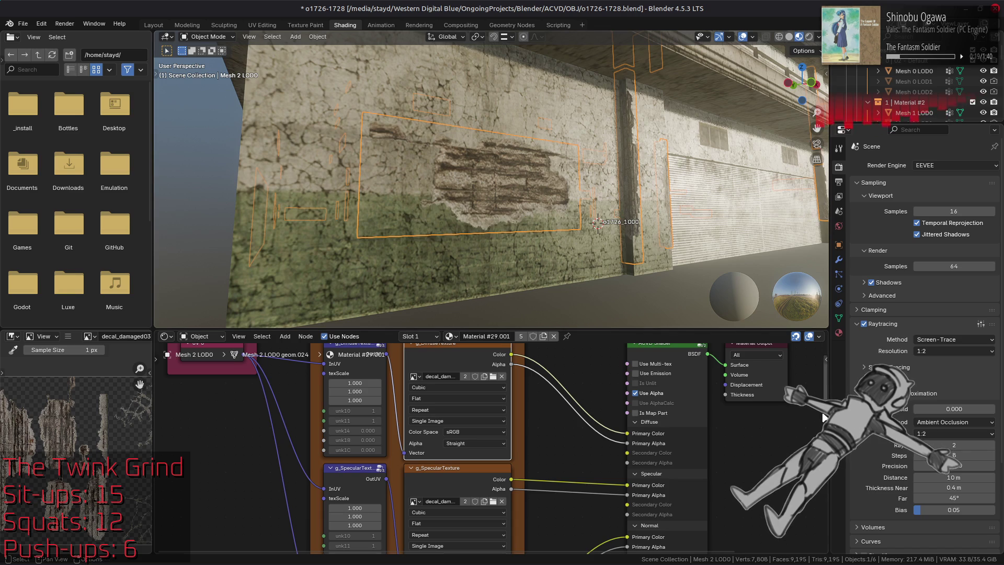
pyautogui.click(839, 333)
pyautogui.scroll(-15, 877, 345)
pyautogui.click(947, 532)
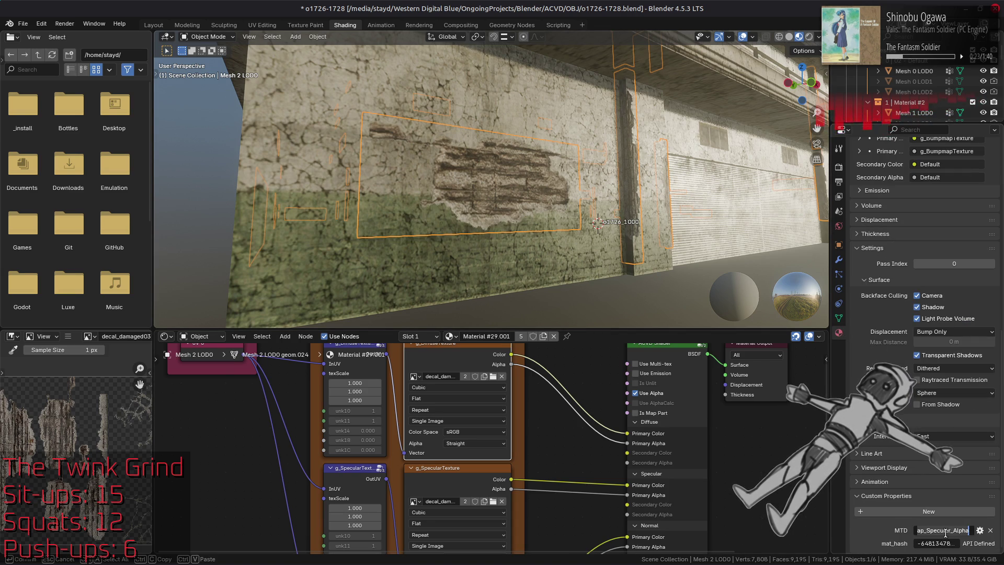
pyautogui.press('BackSpace')
pyautogui.press('BackSpace')
pyautogui.press('BackSpace')
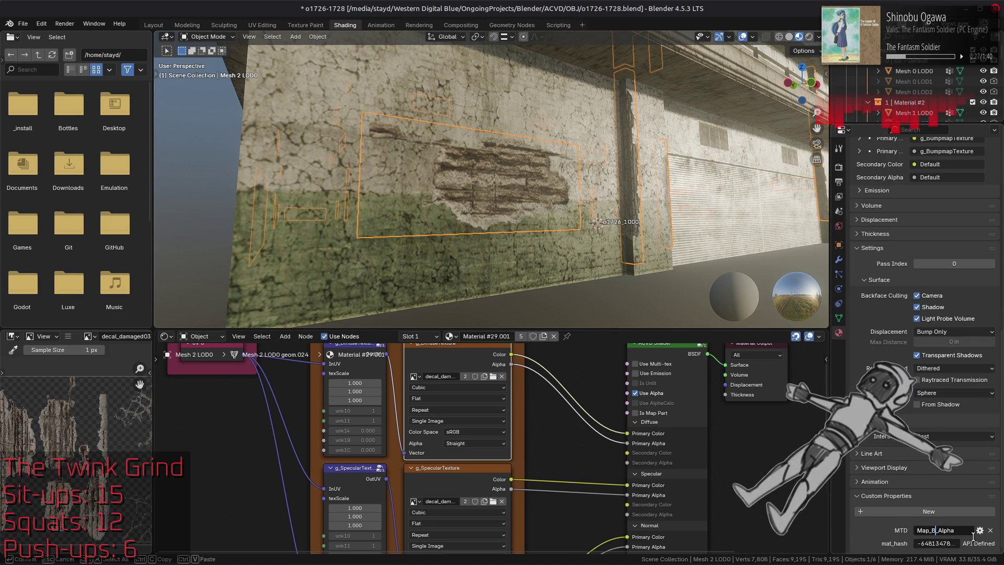
pyautogui.write('Bumpmap')
pyautogui.press('Return')
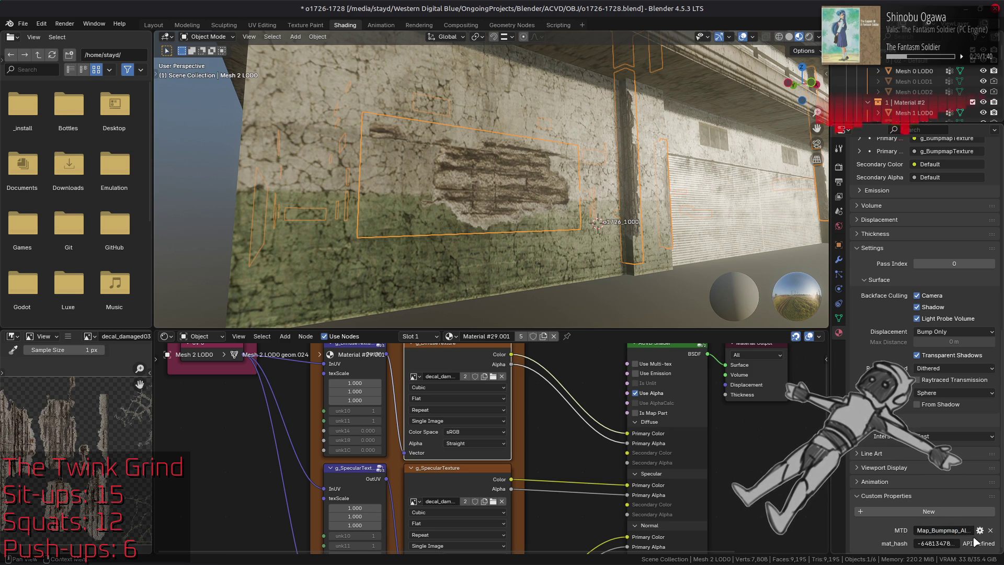
pyautogui.hotkey('ctrl', 's')
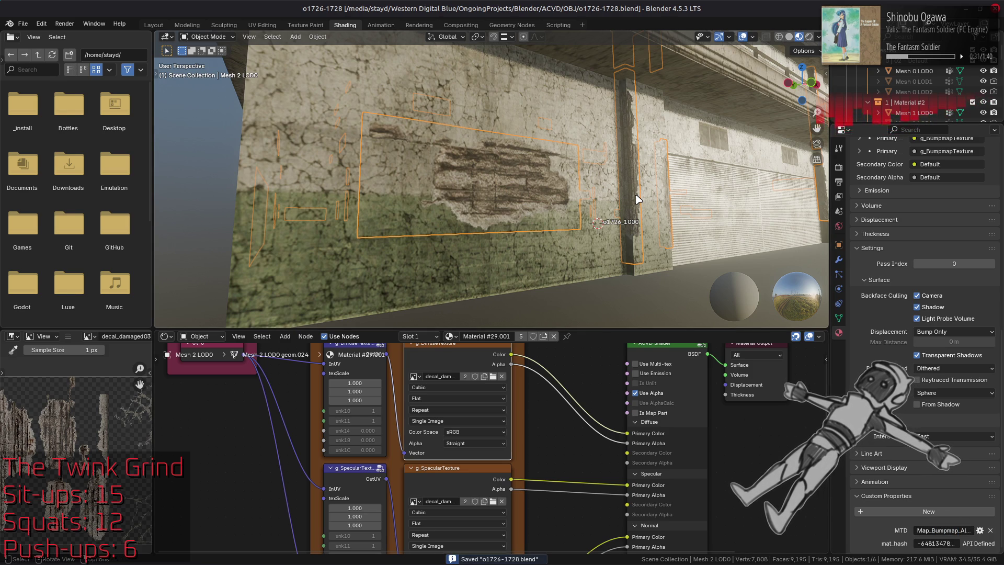
pyautogui.moveTo(637, 198)
pyautogui.mouseDown(button='middle')
pyautogui.moveTo(654, 189)
pyautogui.moveTo(634, 204)
pyautogui.moveTo(641, 184)
pyautogui.mouseUp(button='middle')
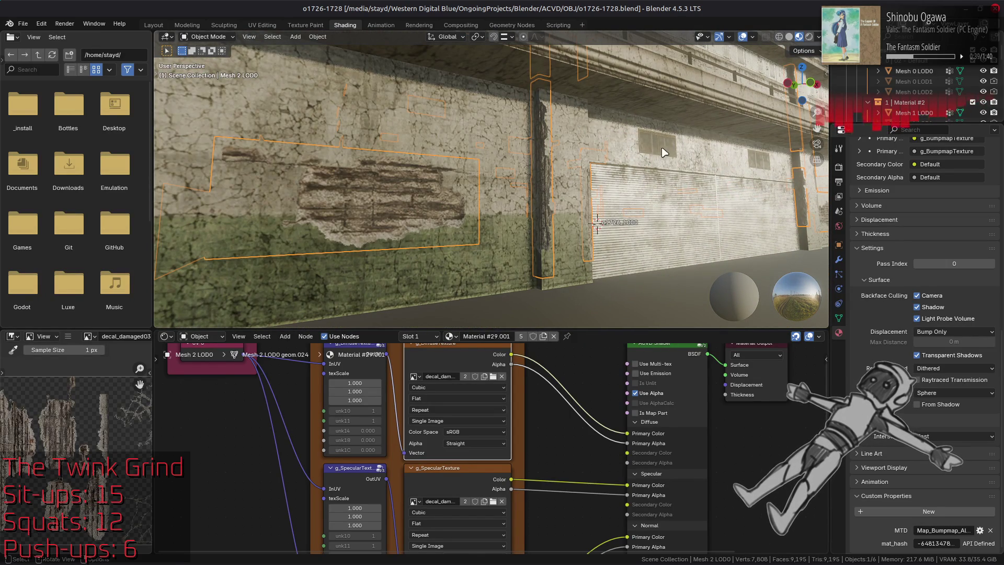
pyautogui.click(667, 147)
pyautogui.scroll(-5, 643, 149)
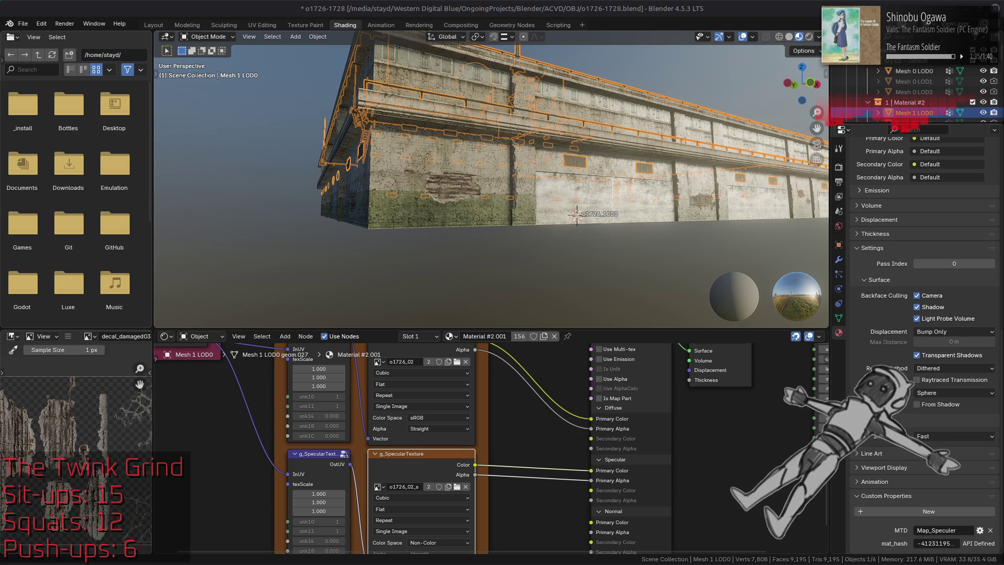
pyautogui.moveTo(609, 562)
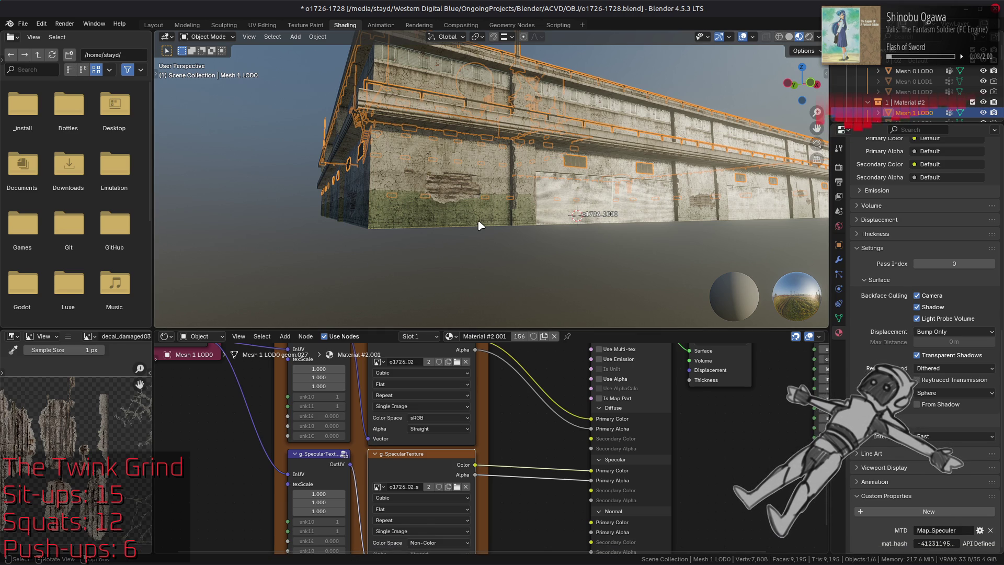
pyautogui.scroll(5, 539, 172)
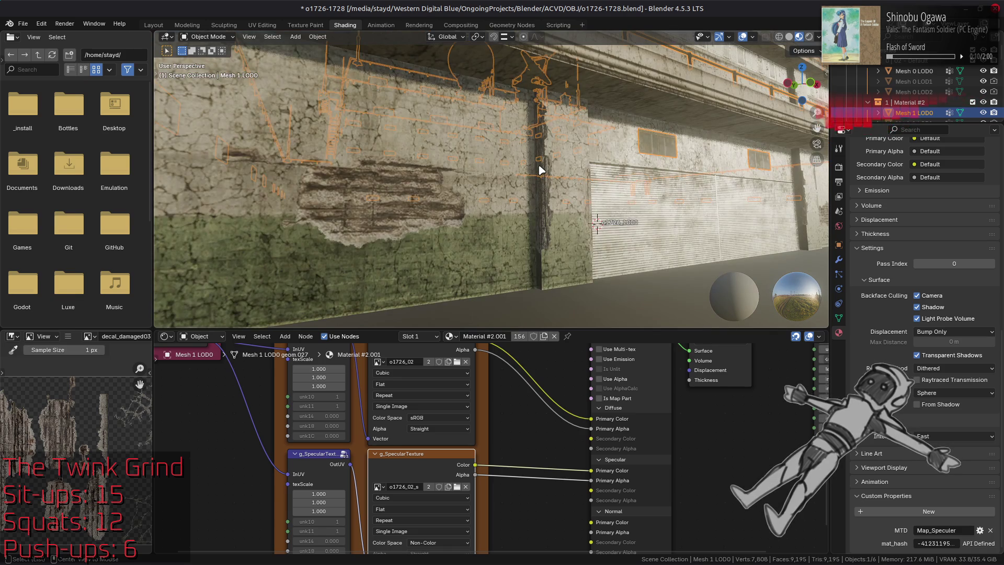
pyautogui.hotkey('alt', 'a')
pyautogui.hotkey('ctrl', 's')
# Step: Add a Weighted Normal modifier to the decal, turn off Keep Sharp, and use Face Area and Angle
pyautogui.click(553, 185)
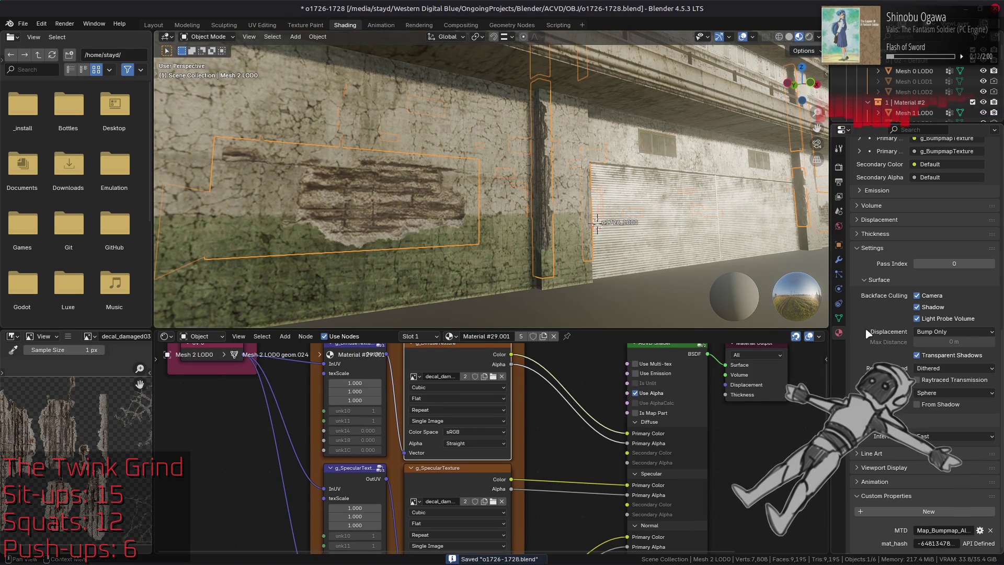
pyautogui.click(837, 262)
pyautogui.click(921, 165)
pyautogui.moveTo(889, 225)
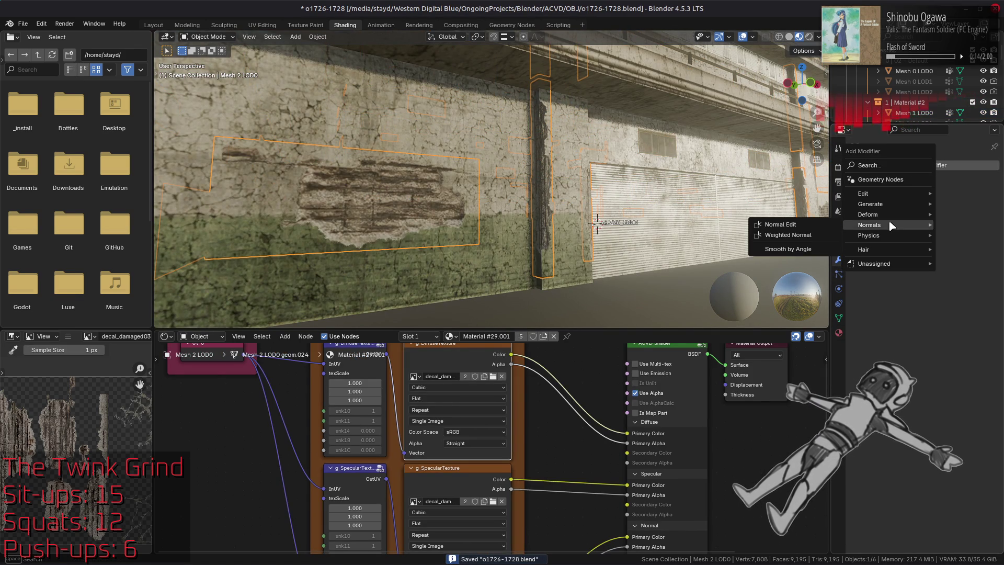
pyautogui.click(805, 240)
pyautogui.click(944, 222)
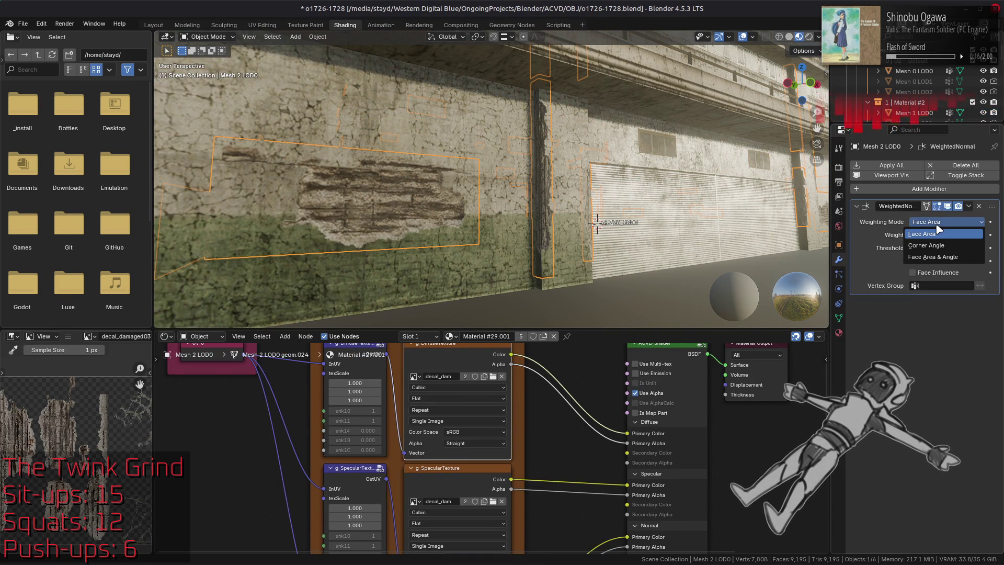
pyautogui.click(939, 246)
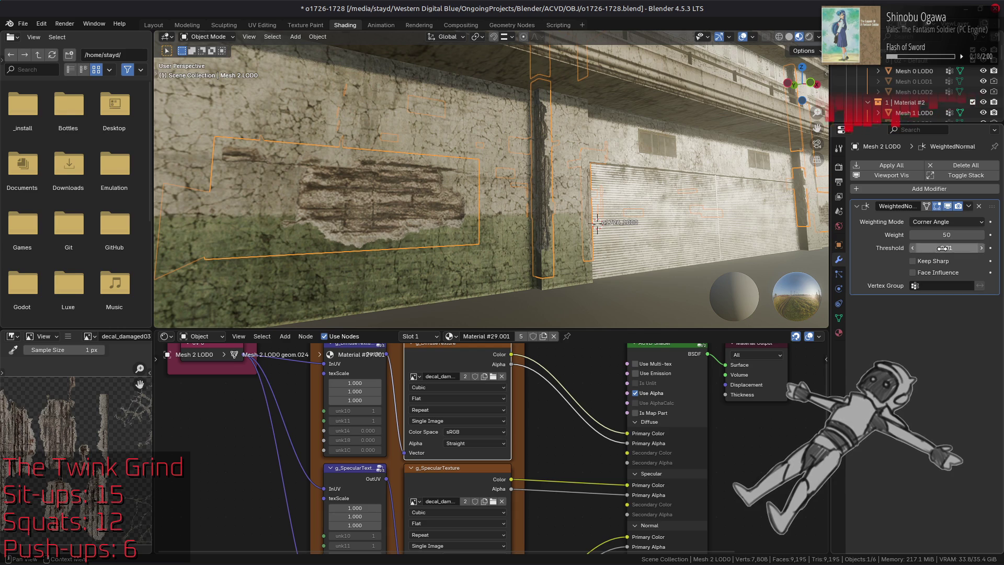
pyautogui.click(940, 262)
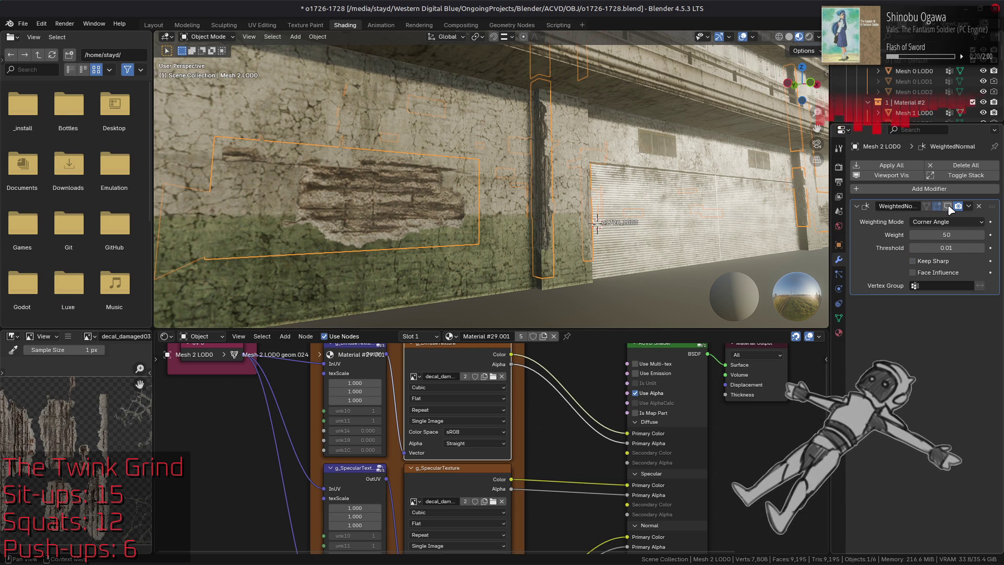
pyautogui.click(943, 224)
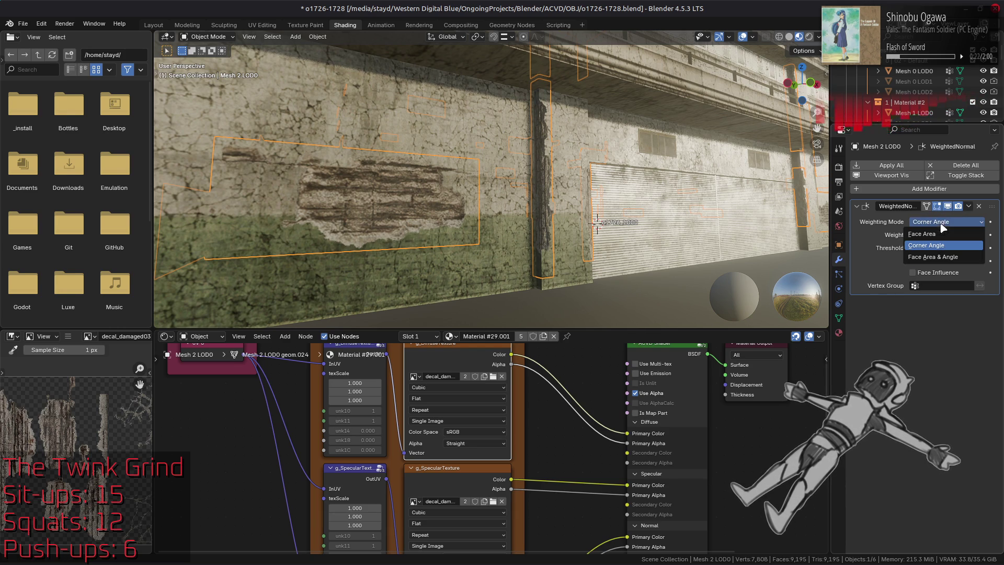
pyautogui.click(941, 260)
# Step: Switch the viewport to solid shading with the rainbow normal MatCap
pyautogui.click(789, 37)
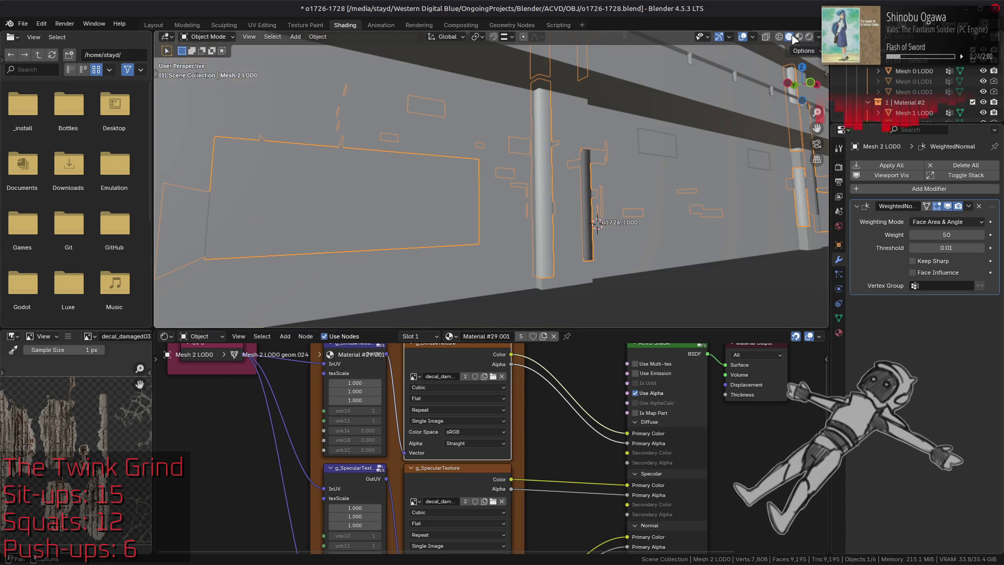
pyautogui.click(819, 36)
pyautogui.click(812, 122)
pyautogui.click(703, 152)
pyautogui.click(817, 88)
pyautogui.click(815, 118)
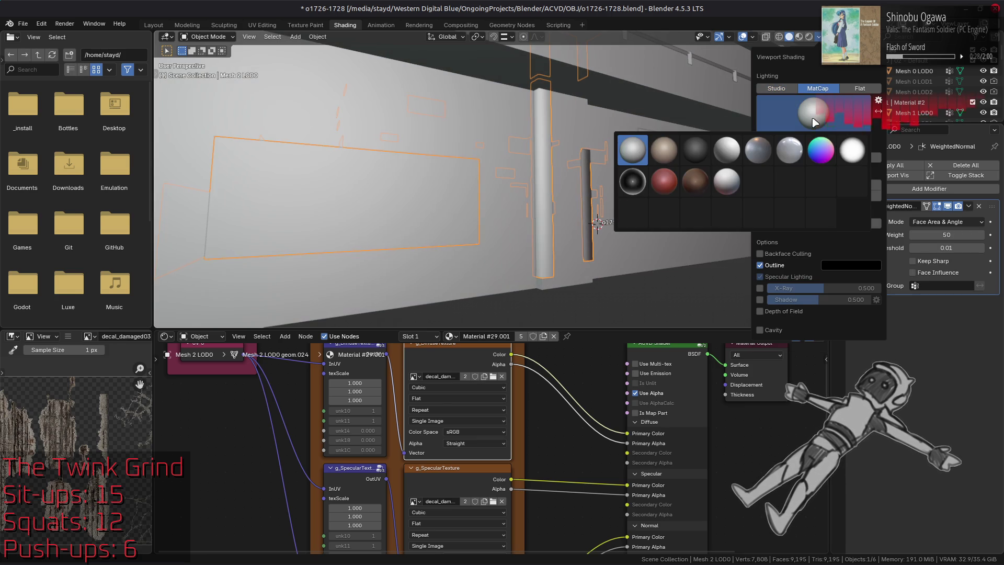
pyautogui.click(821, 150)
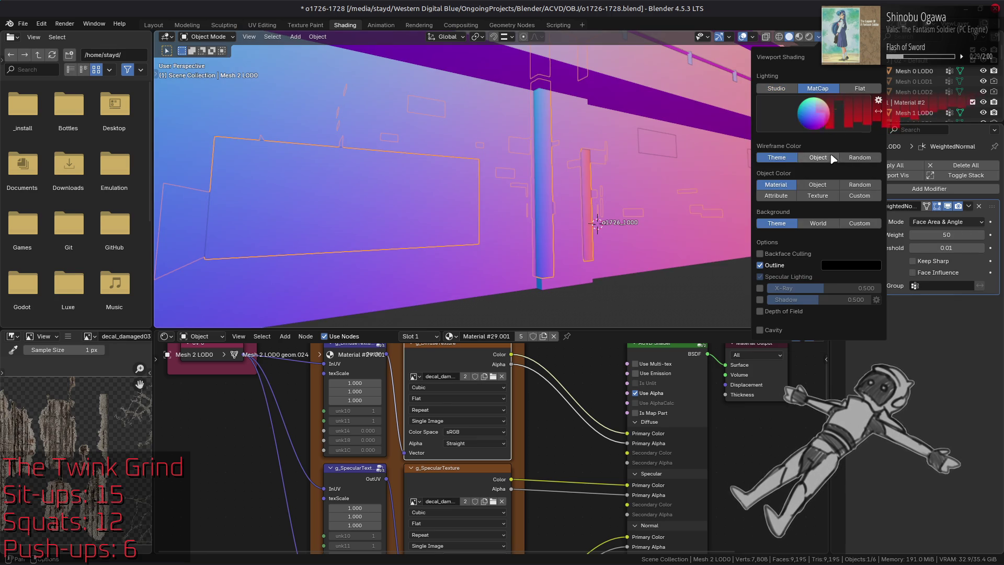
# Step: Compare Corner Angle and Face Area and Angle weighting, toggling the modifier's viewport display on and off
pyautogui.click(940, 222)
pyautogui.click(939, 246)
pyautogui.click(949, 205)
pyautogui.click(948, 205)
pyautogui.click(948, 205)
pyautogui.click(949, 205)
pyautogui.click(949, 205)
pyautogui.click(949, 205)
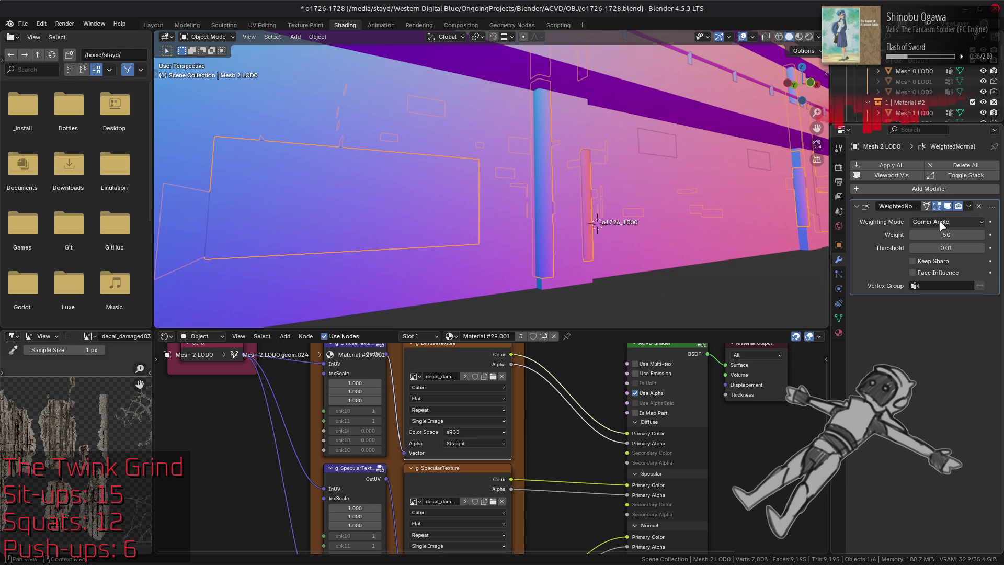
pyautogui.click(942, 222)
pyautogui.click(944, 259)
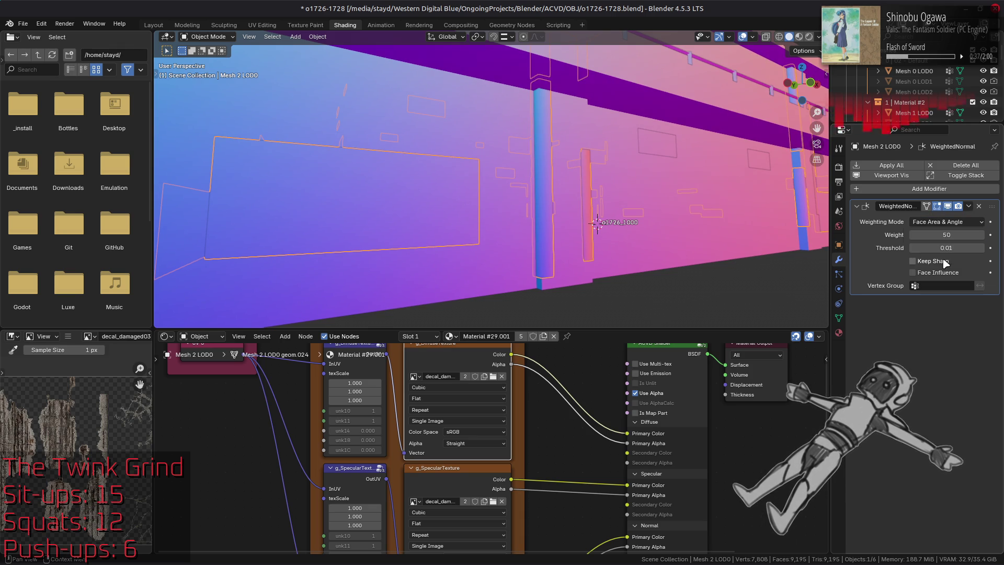
pyautogui.click(942, 221)
pyautogui.click(924, 245)
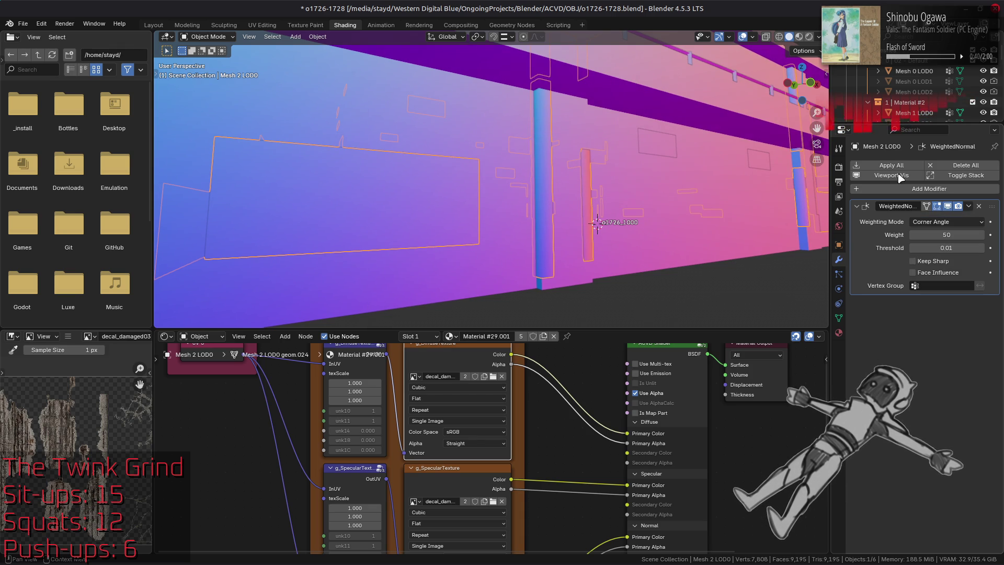
# Step: Return to material preview, delete the WeightedNormal modifier, and deselect everything
pyautogui.click(799, 36)
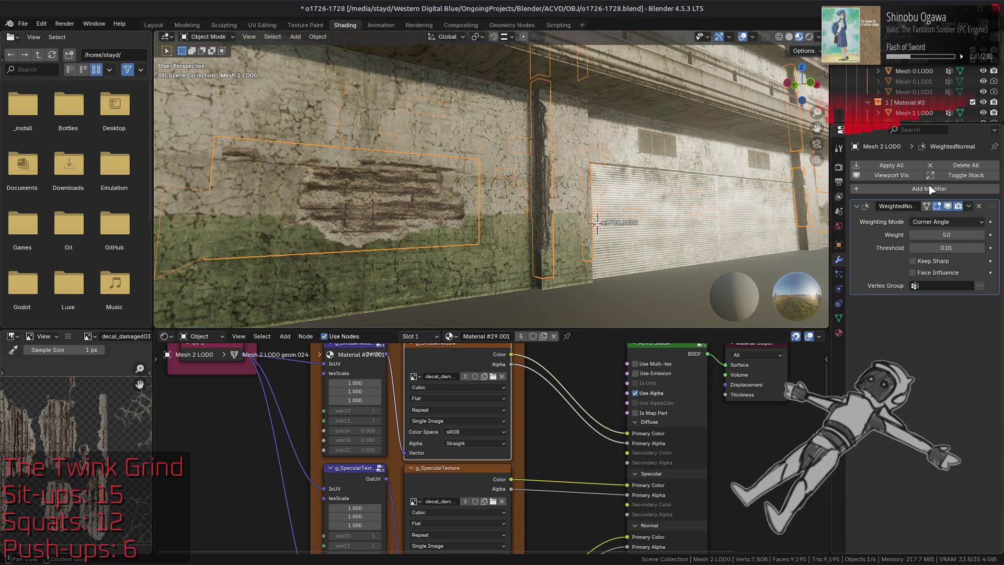
pyautogui.click(979, 206)
pyautogui.hotkey('alt', 'a')
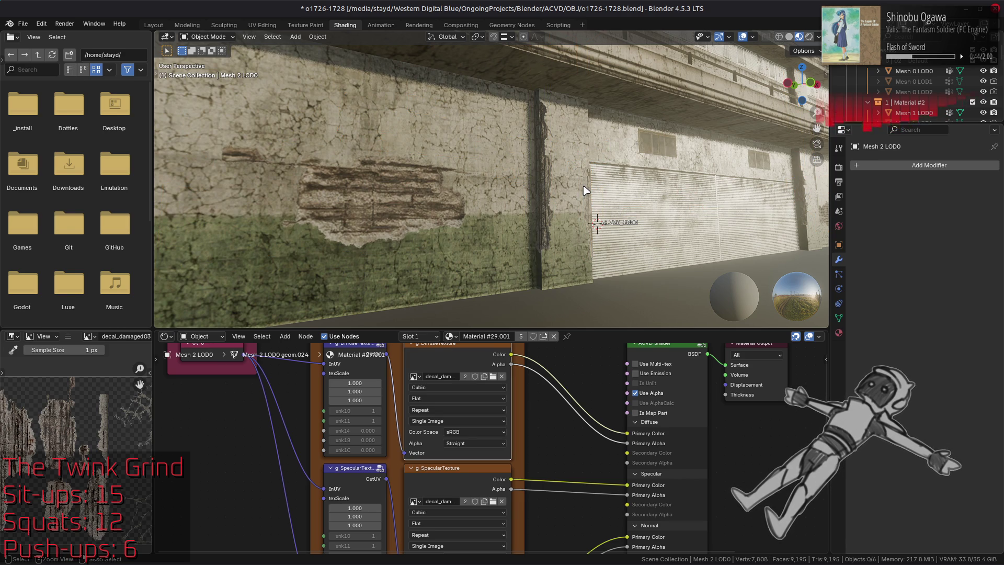
# Step: Save o1726-1728.blend
pyautogui.hotkey('ctrl', 's')
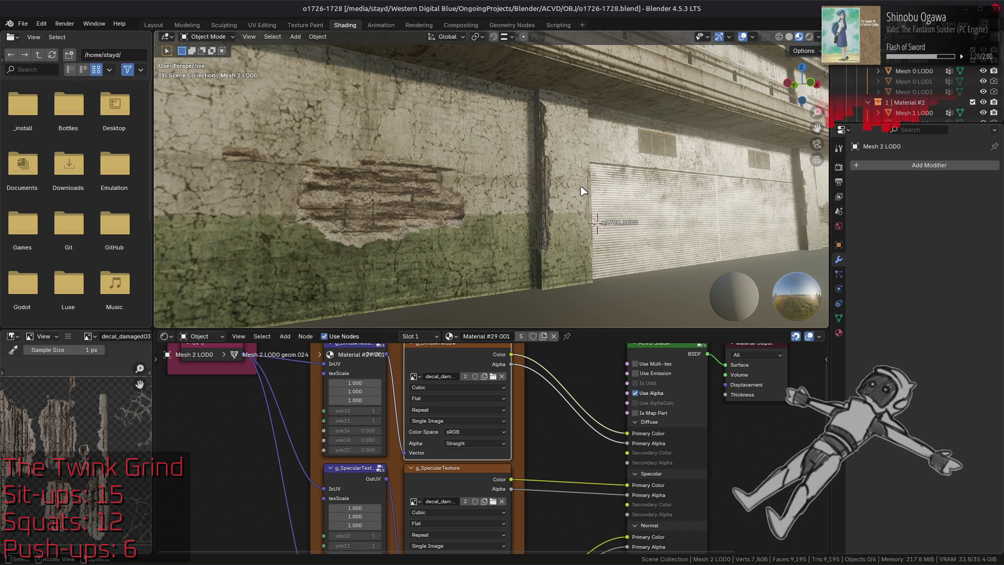
pyautogui.click(486, 444)
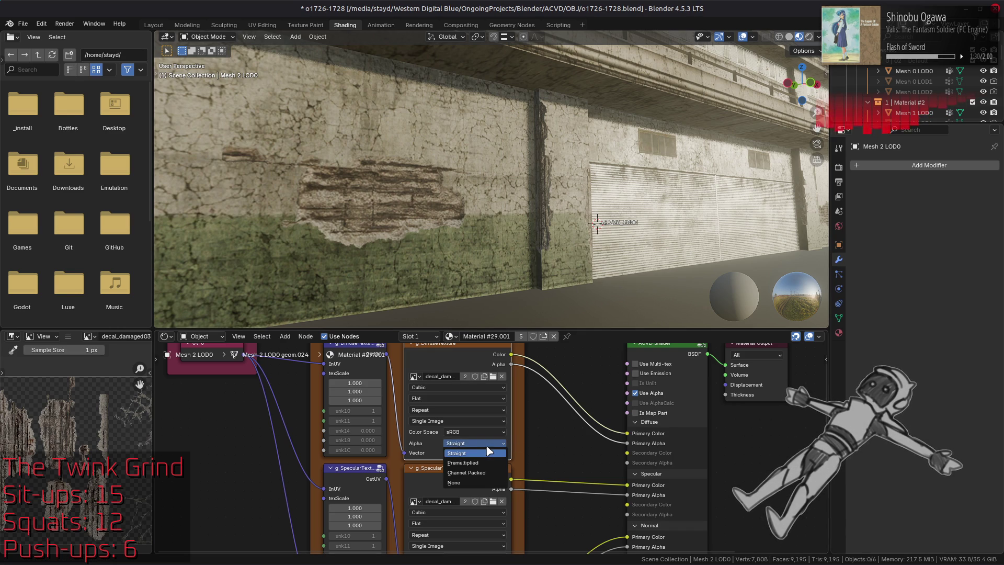
# Step: Set g_DiffuseTexture alpha to Channel Packed, check the specular and bump map nodes, then open Layout
pyautogui.click(485, 473)
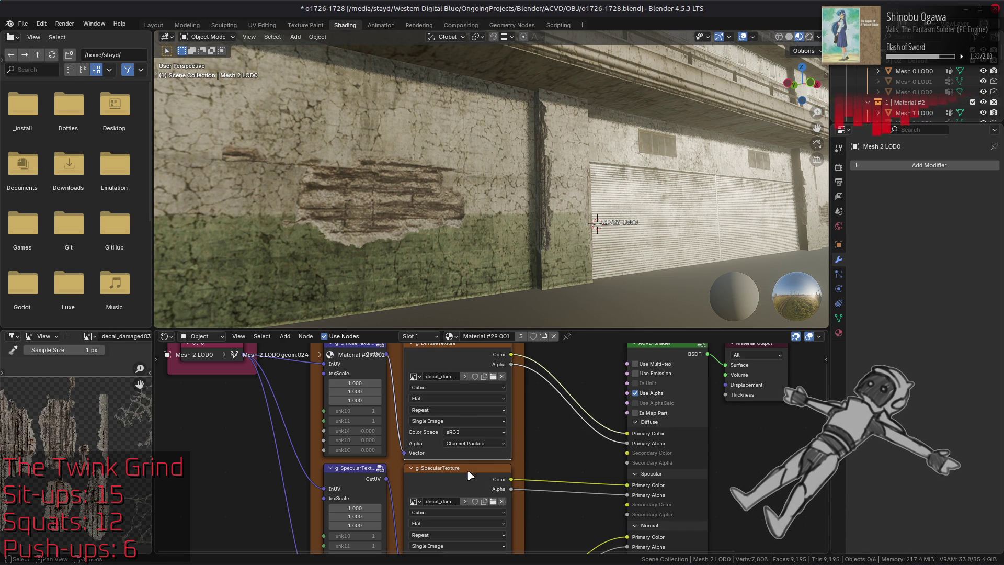
pyautogui.click(468, 472)
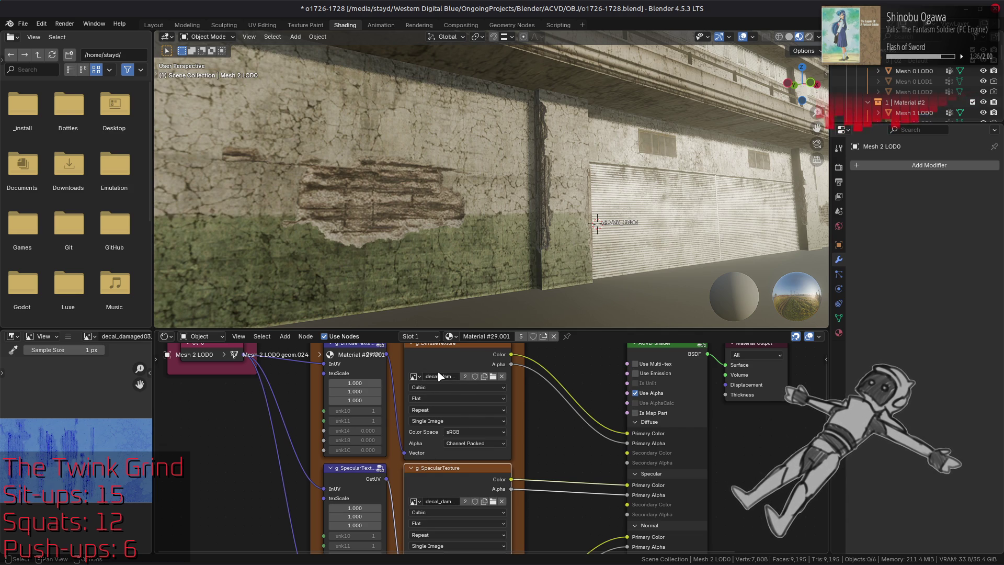
pyautogui.moveTo(440, 376); pyautogui.dragTo(433, 218, button='middle')
pyautogui.click(446, 455)
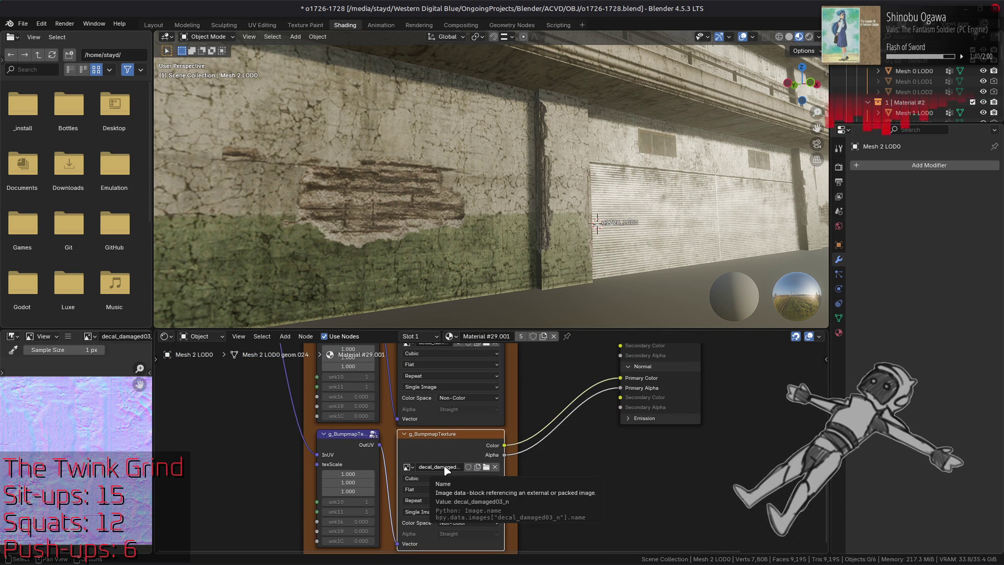
pyautogui.click(153, 25)
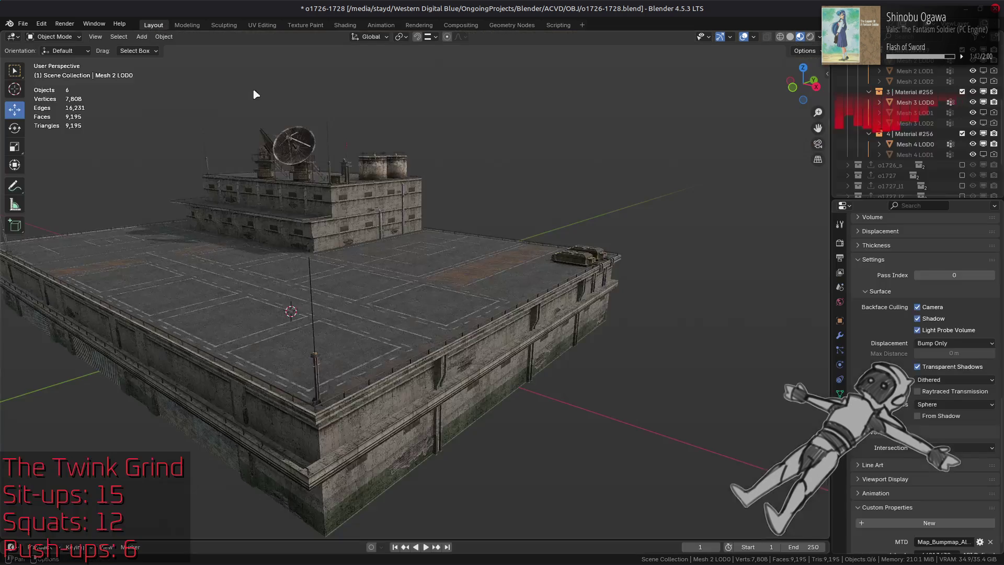
# Step: Orbit around the building to inspect the damaged decal, then select the wall mesh Mesh 0 LOD0
pyautogui.moveTo(417, 258)
pyautogui.mouseDown(button='middle')
pyautogui.moveTo(462, 352)
pyautogui.moveTo(305, 236)
pyautogui.moveTo(492, 279)
pyautogui.moveTo(423, 273)
pyautogui.moveTo(453, 278)
pyautogui.mouseUp(button='middle')
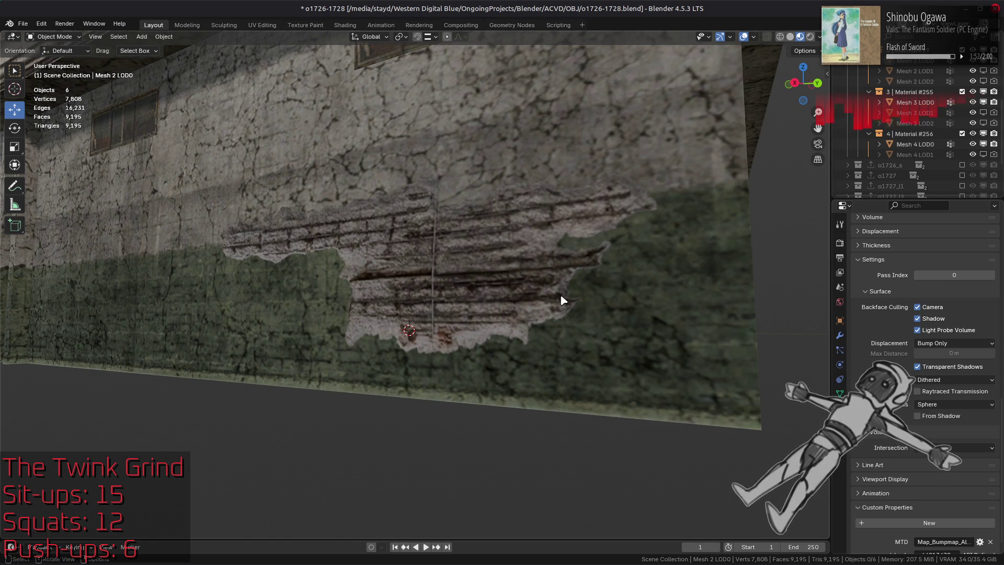
pyautogui.moveTo(558, 298)
pyautogui.mouseDown(button='middle')
pyautogui.moveTo(441, 302)
pyautogui.moveTo(433, 333)
pyautogui.moveTo(421, 332)
pyautogui.moveTo(480, 335)
pyautogui.moveTo(269, 354)
pyautogui.moveTo(309, 329)
pyautogui.moveTo(330, 340)
pyautogui.moveTo(464, 334)
pyautogui.moveTo(473, 352)
pyautogui.moveTo(207, 283)
pyautogui.moveTo(343, 268)
pyautogui.mouseUp(button='middle')
pyautogui.click(526, 279)
pyautogui.moveTo(408, 291)
pyautogui.mouseDown(button='middle')
pyautogui.moveTo(425, 288)
pyautogui.moveTo(396, 293)
pyautogui.moveTo(403, 278)
pyautogui.moveTo(432, 294)
pyautogui.mouseUp(button='middle')
pyautogui.click(412, 222)
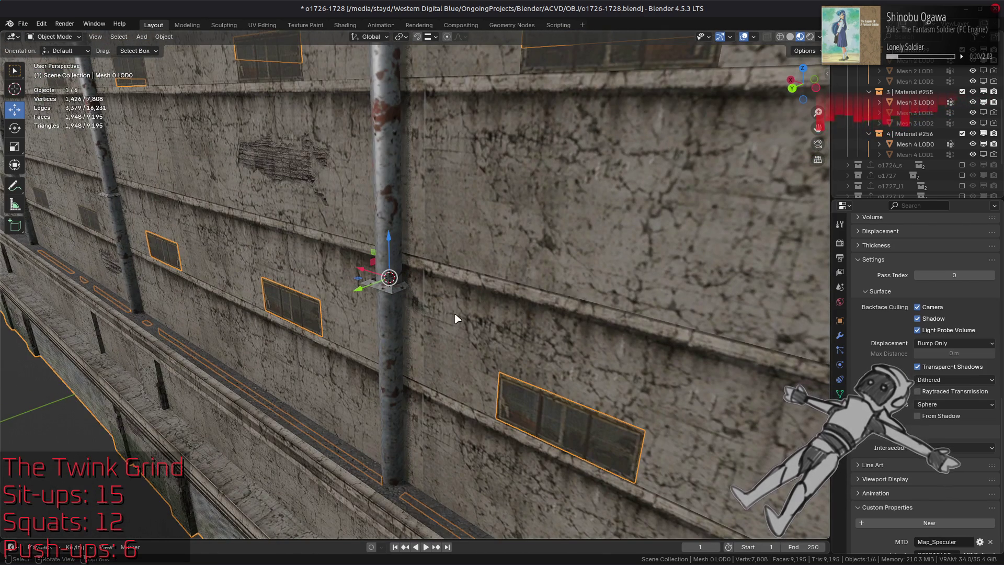
# Step: Add a Weighted Normal modifier to Mesh 0 LOD0 with Corner Angle weighting
pyautogui.click(840, 336)
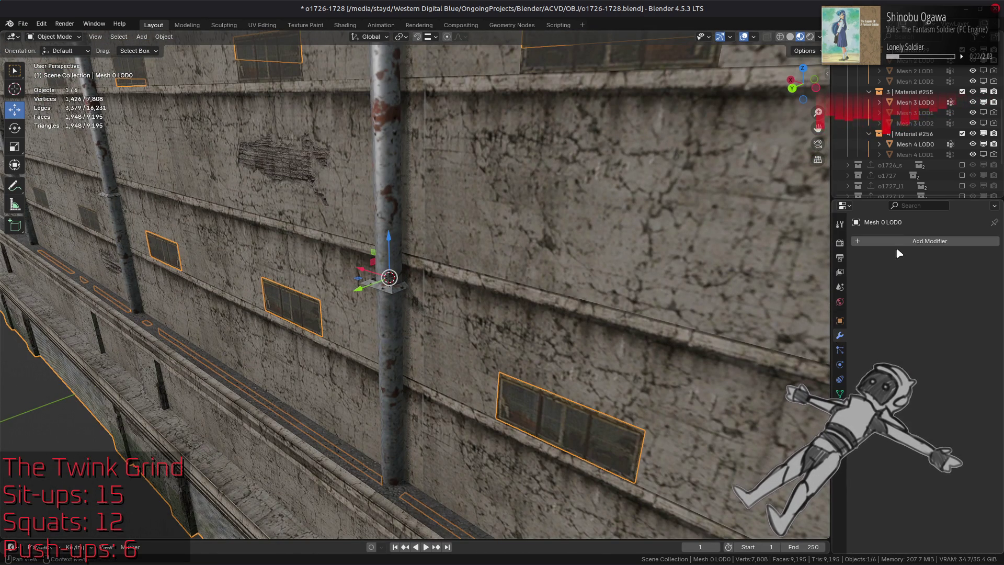
pyautogui.click(896, 242)
pyautogui.moveTo(858, 244)
pyautogui.click(802, 252)
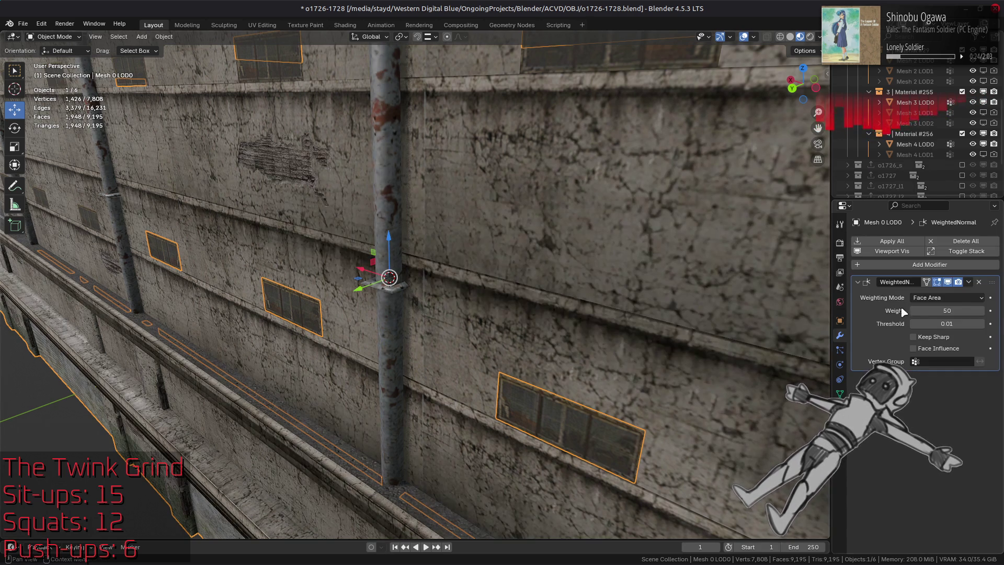
pyautogui.click(930, 305)
pyautogui.click(942, 315)
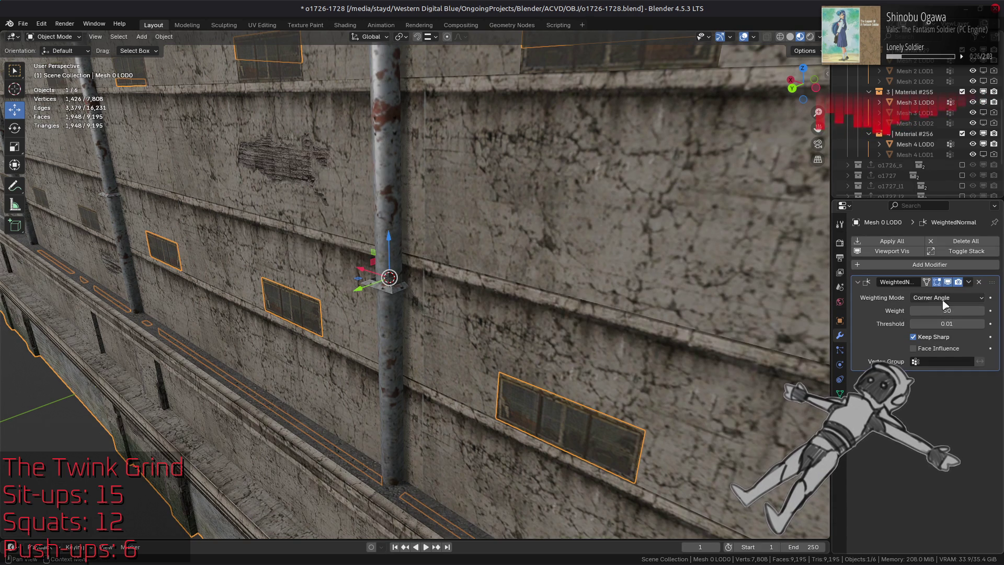
# Step: Toggle the modifier on and off while switching between Corner Angle and Face Area & Angle weighting
pyautogui.click(949, 283)
pyautogui.click(948, 283)
pyautogui.click(948, 283)
pyautogui.click(948, 283)
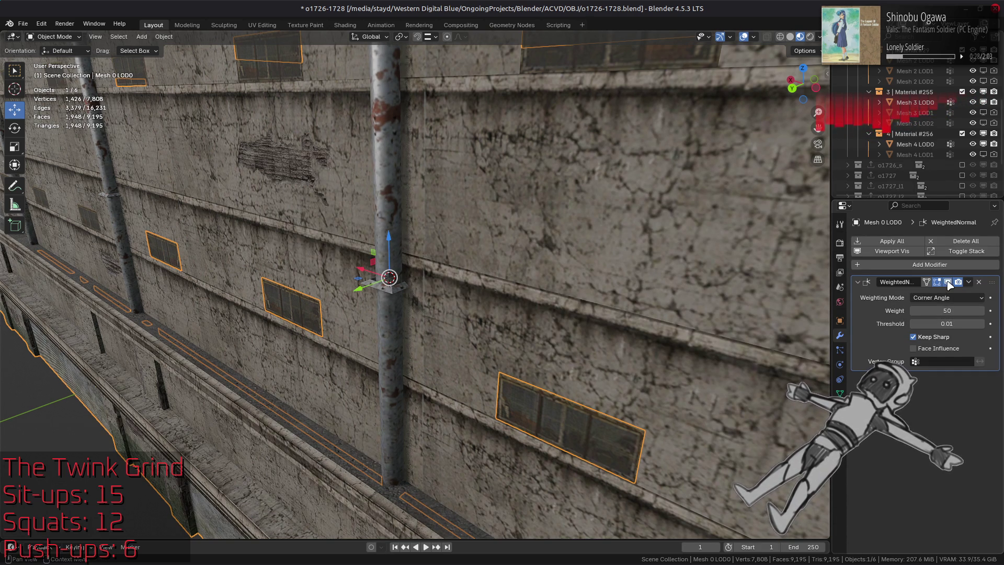
pyautogui.click(941, 297)
pyautogui.click(938, 335)
pyautogui.moveTo(649, 214); pyautogui.dragTo(652, 256, button='middle')
pyautogui.scroll(3, 675, 254)
pyautogui.click(944, 298)
pyautogui.click(943, 319)
pyautogui.click(948, 283)
pyautogui.click(948, 283)
pyautogui.click(944, 298)
pyautogui.click(933, 332)
pyautogui.click(948, 283)
pyautogui.click(948, 283)
# Step: Compare Face Area, Corner Angle and Face Area & Angle weighting in solid shading, keeping Face Area & Angle
pyautogui.click(791, 37)
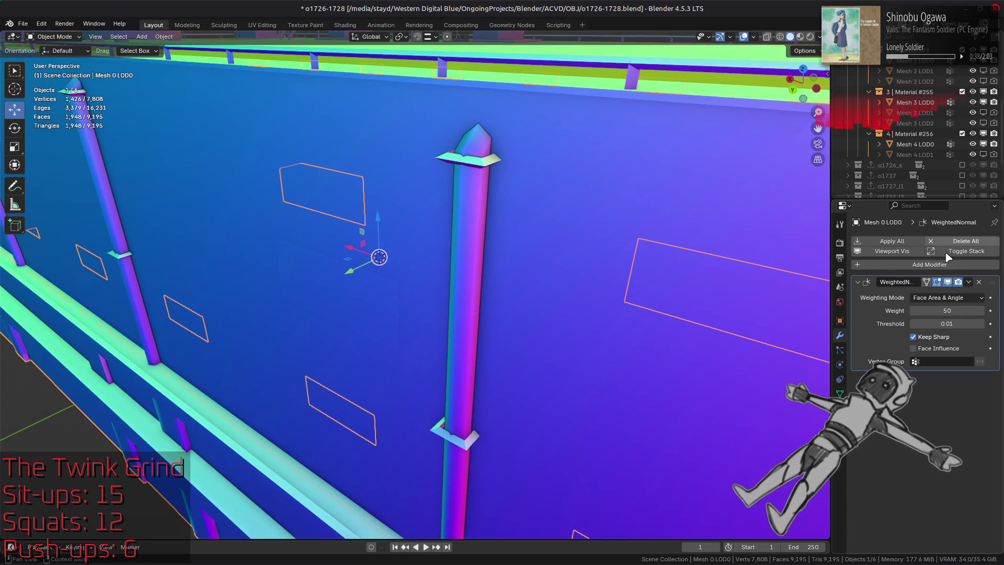
pyautogui.click(949, 283)
pyautogui.click(948, 282)
pyautogui.click(950, 298)
pyautogui.click(949, 307)
pyautogui.click(942, 298)
pyautogui.click(939, 335)
pyautogui.click(946, 298)
pyautogui.click(941, 321)
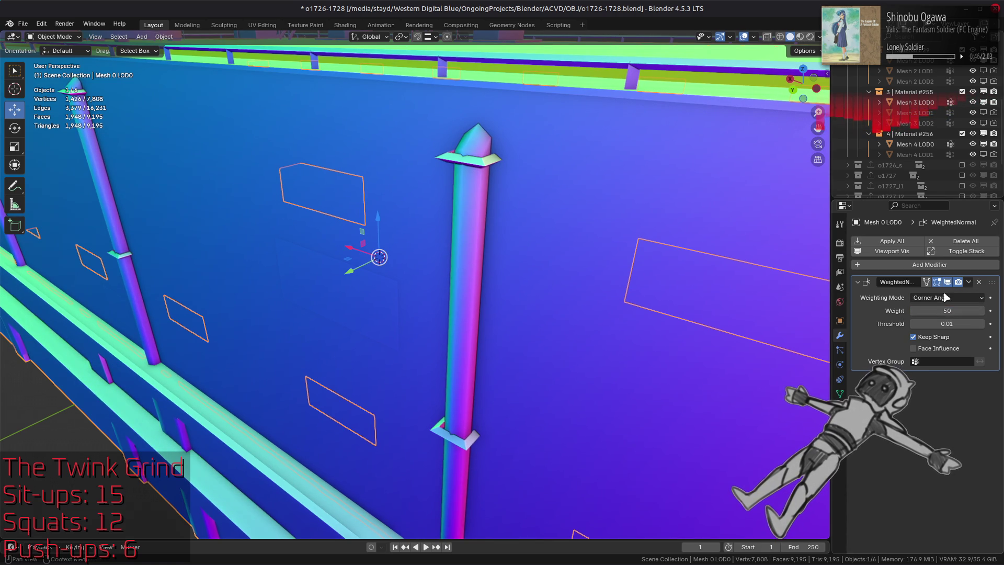
pyautogui.click(942, 297)
pyautogui.click(941, 332)
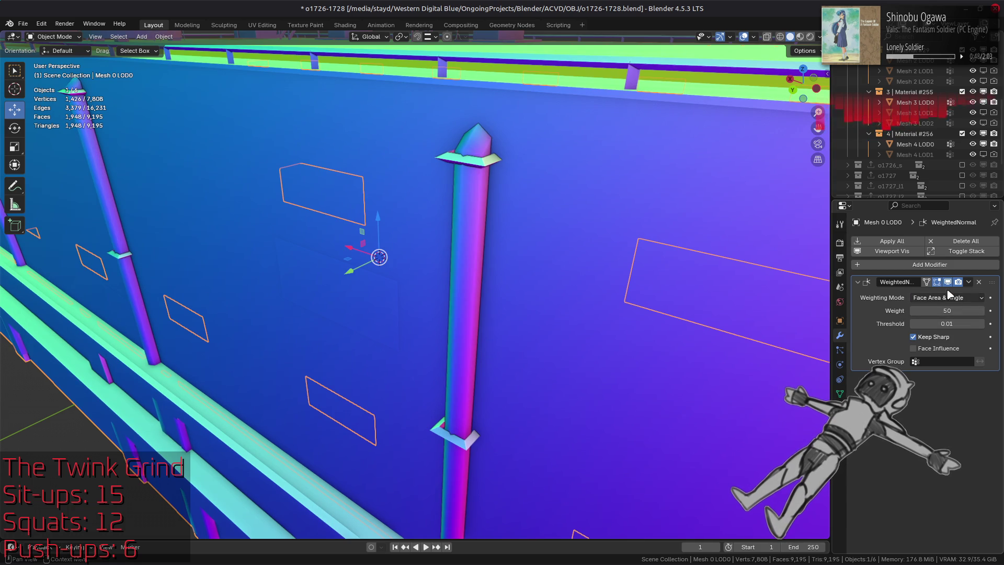
pyautogui.click(800, 37)
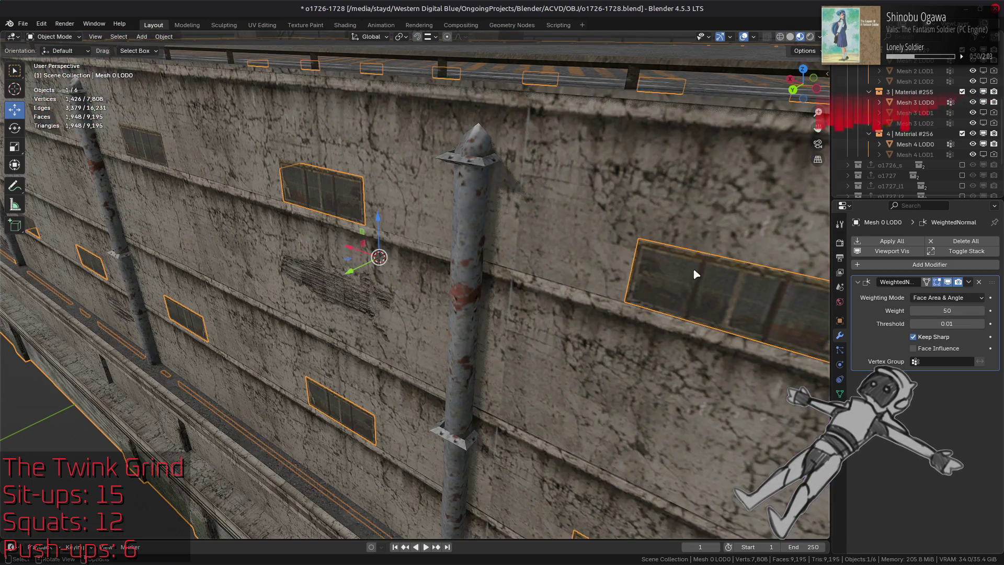
# Step: Orbit to the building's corner and repeatedly toggle the Weighted Normal modifier to compare shading
pyautogui.moveTo(707, 225); pyautogui.dragTo(679, 264, button='middle')
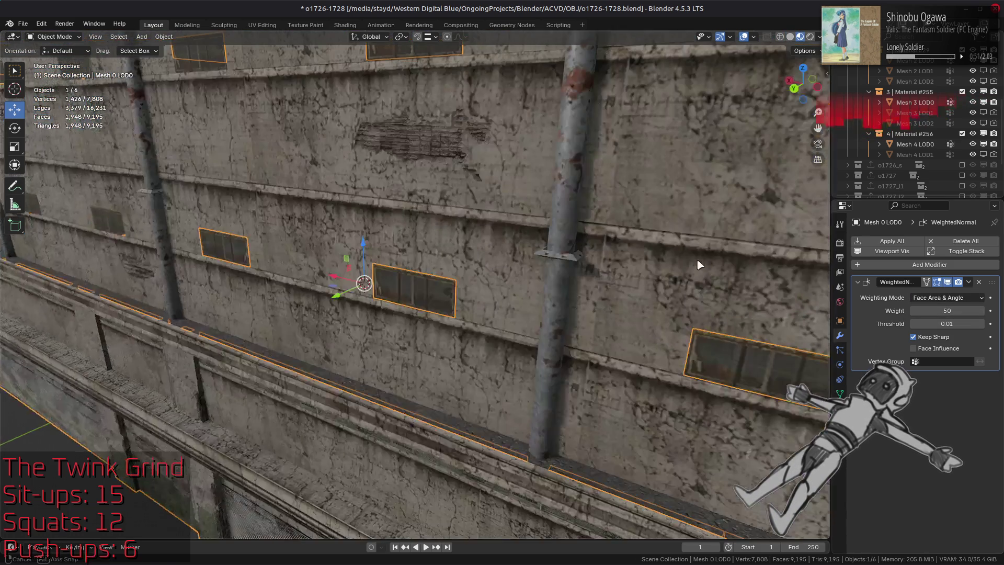
pyautogui.scroll(-8, 529, 267)
pyautogui.moveTo(612, 264)
pyautogui.mouseDown(button='middle')
pyautogui.moveTo(513, 262)
pyautogui.moveTo(569, 261)
pyautogui.mouseUp(button='middle')
pyautogui.click(947, 282)
pyautogui.click(947, 282)
pyautogui.click(948, 282)
pyautogui.click(948, 282)
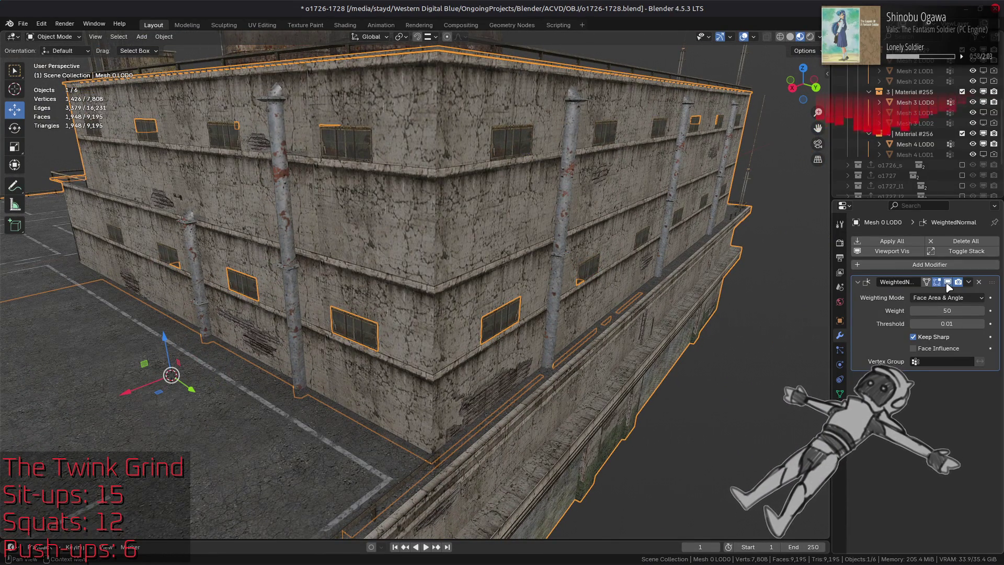
pyautogui.click(948, 282)
pyautogui.click(947, 283)
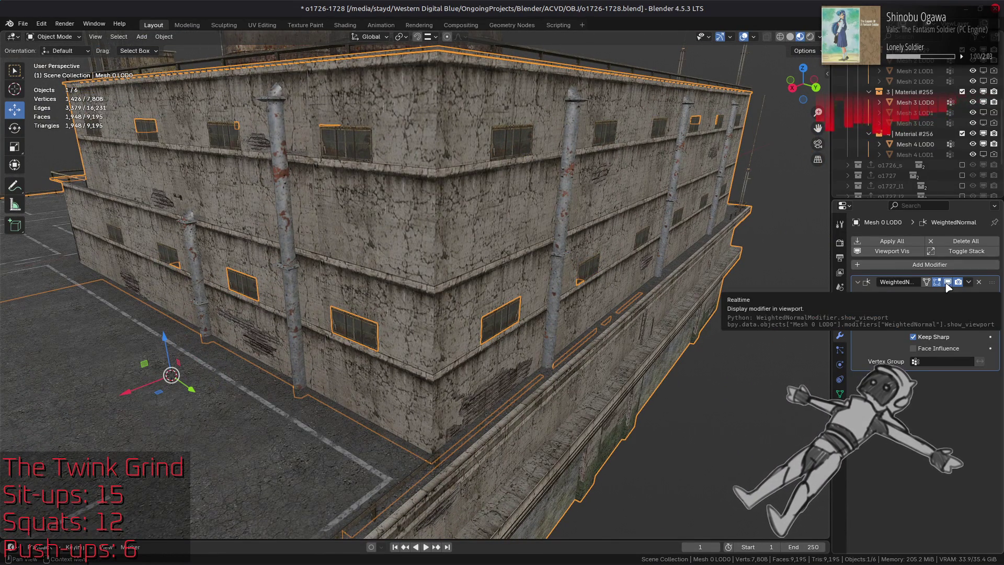
pyautogui.click(948, 282)
pyautogui.click(947, 282)
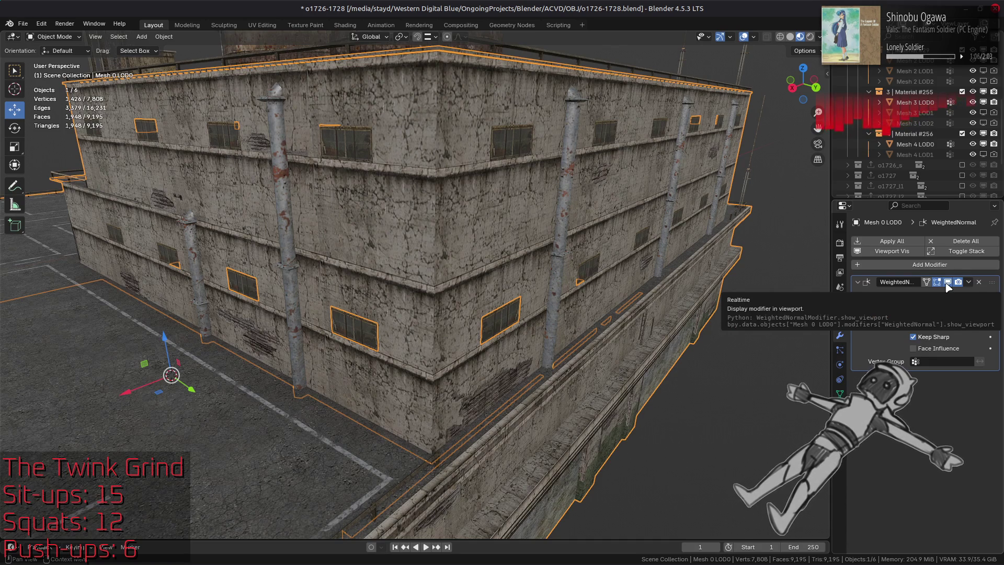
pyautogui.click(947, 282)
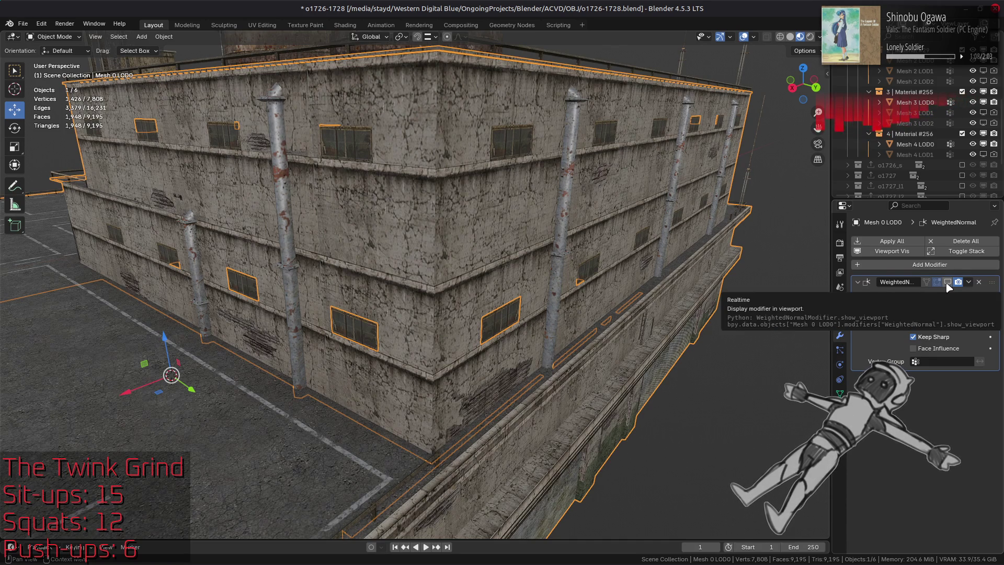
pyautogui.click(948, 282)
pyautogui.click(947, 283)
pyautogui.click(948, 282)
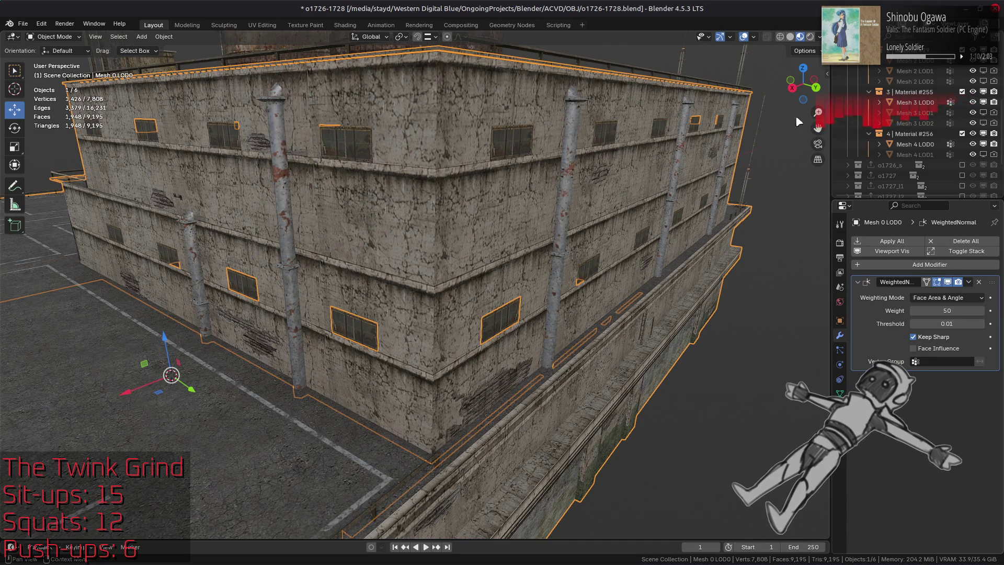
# Step: Compare the modifier's effect on the pillars and green ledge in solid shading, then return to Material Preview
pyautogui.click(789, 37)
pyautogui.click(948, 282)
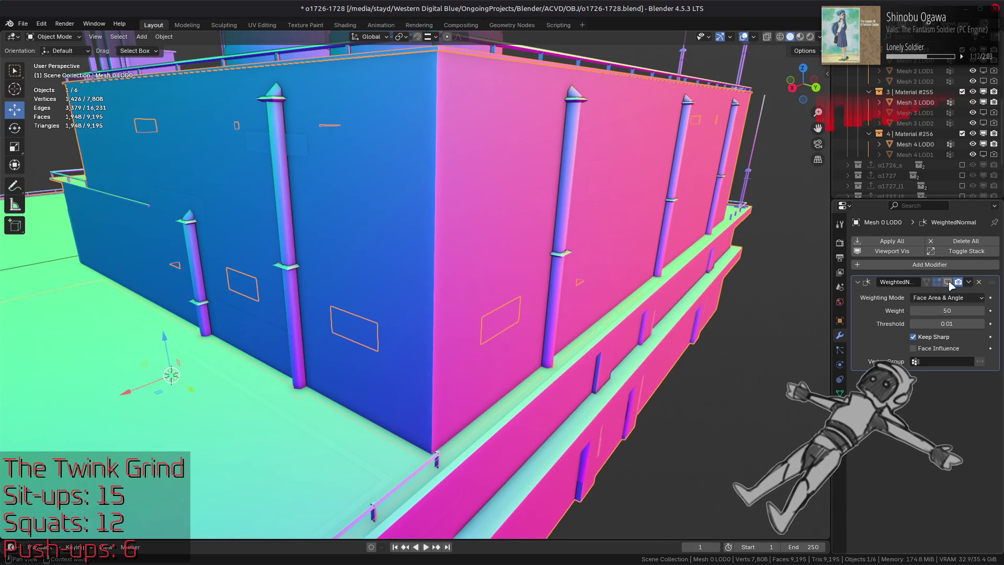
pyautogui.moveTo(671, 308); pyautogui.dragTo(685, 283, button='middle')
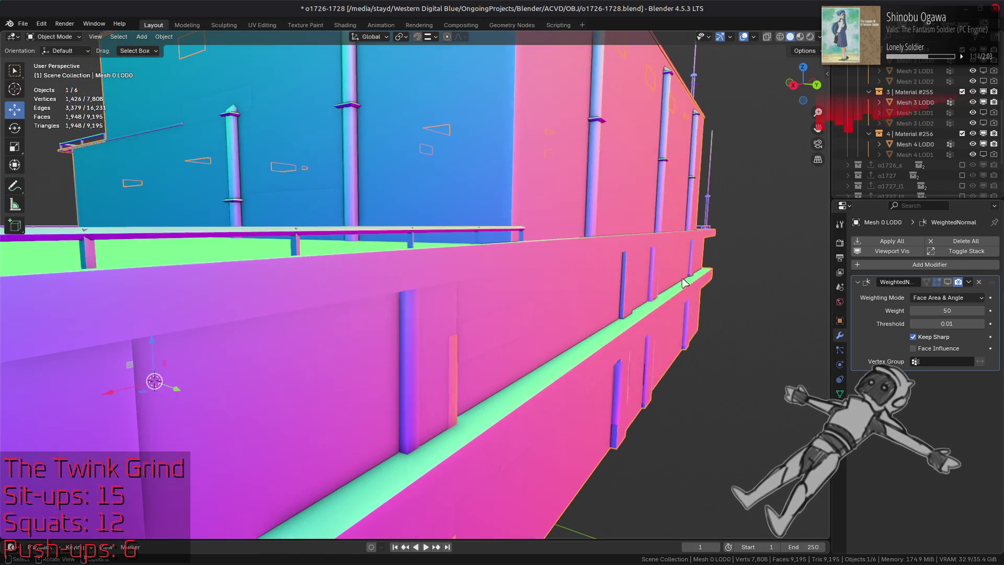
pyautogui.click(947, 283)
pyautogui.click(947, 282)
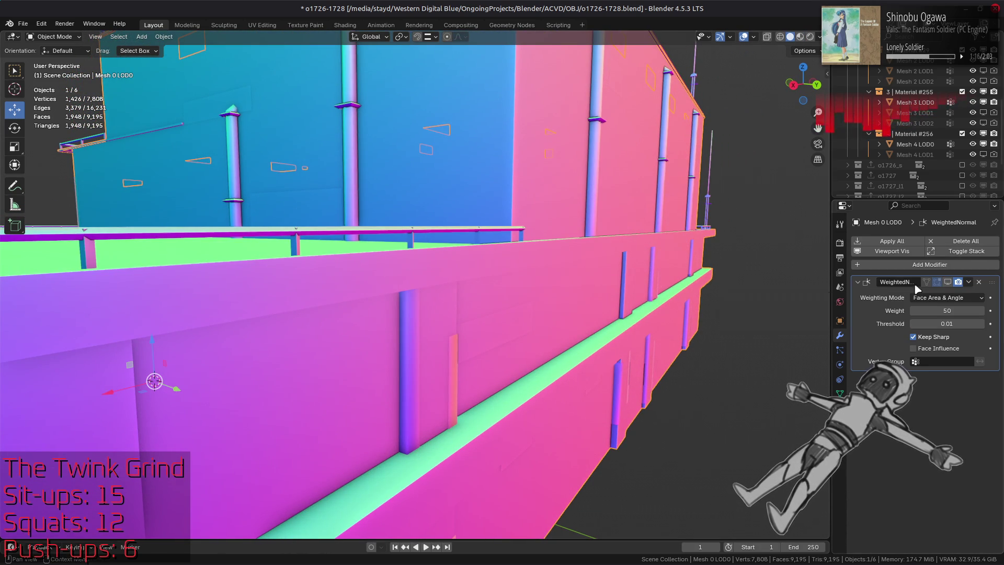
pyautogui.scroll(3, 675, 309)
pyautogui.scroll(5, 674, 308)
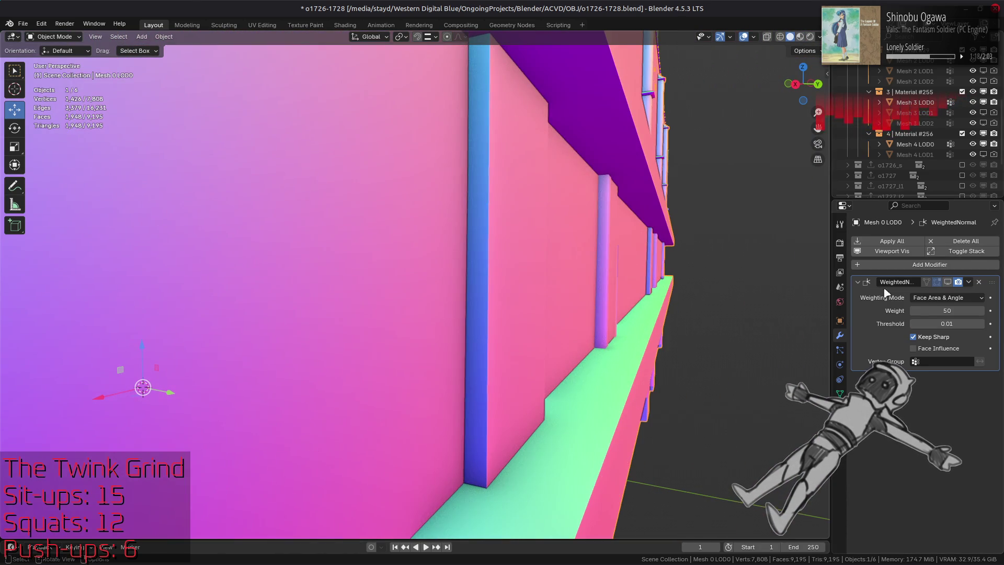
pyautogui.click(947, 283)
pyautogui.click(800, 37)
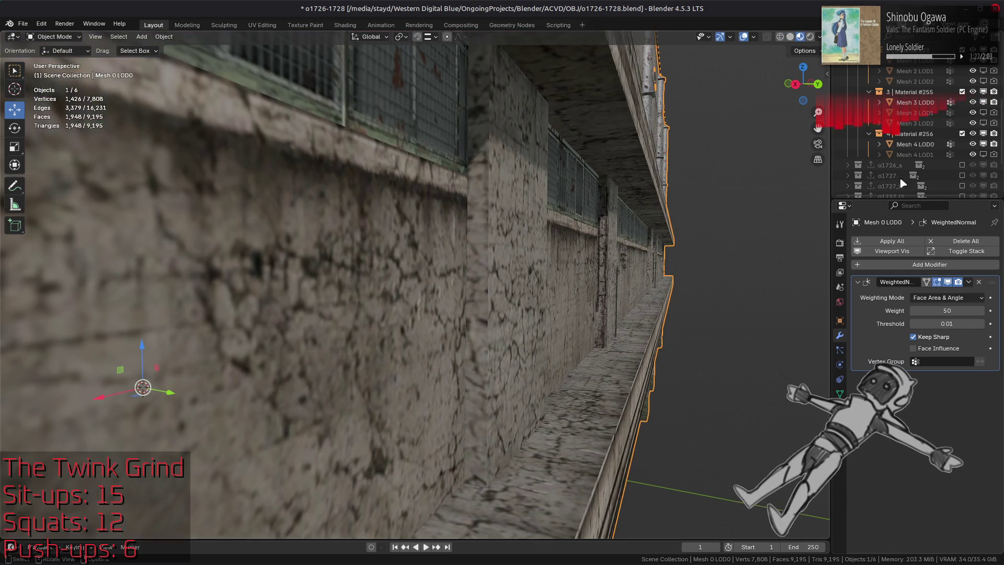
# Step: Inspect the wall and superstructure in solid shading, then switch back to Material Preview
pyautogui.scroll(-6, 528, 280)
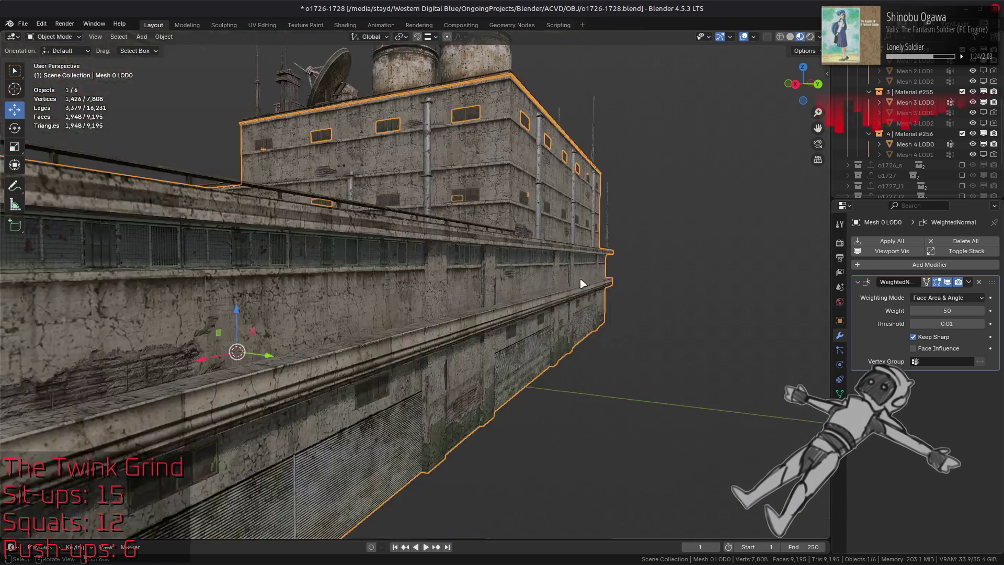
pyautogui.keyDown('alt'); pyautogui.moveTo(528, 279); pyautogui.dragTo(632, 277, button='middle'); pyautogui.keyUp('alt')
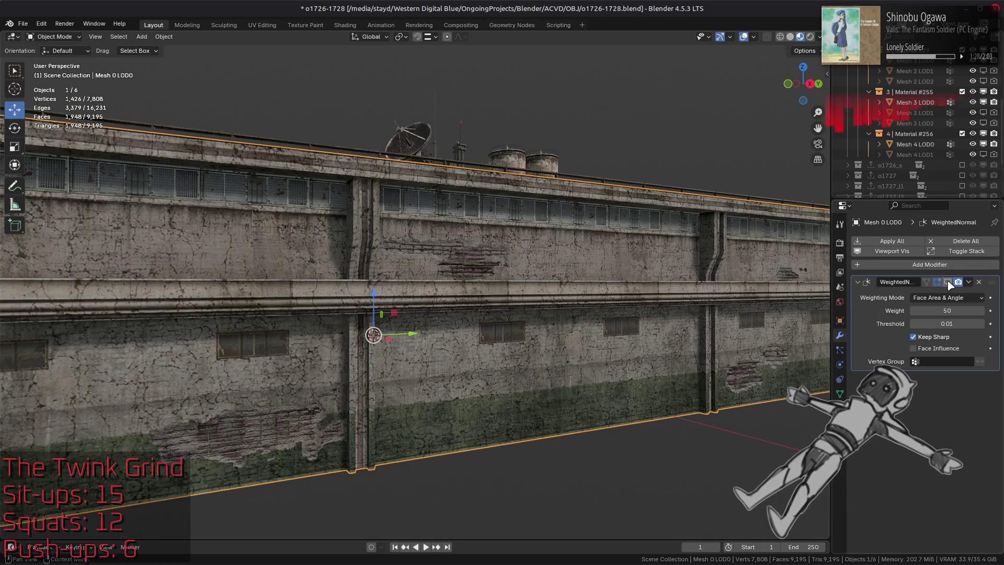
pyautogui.press('z')
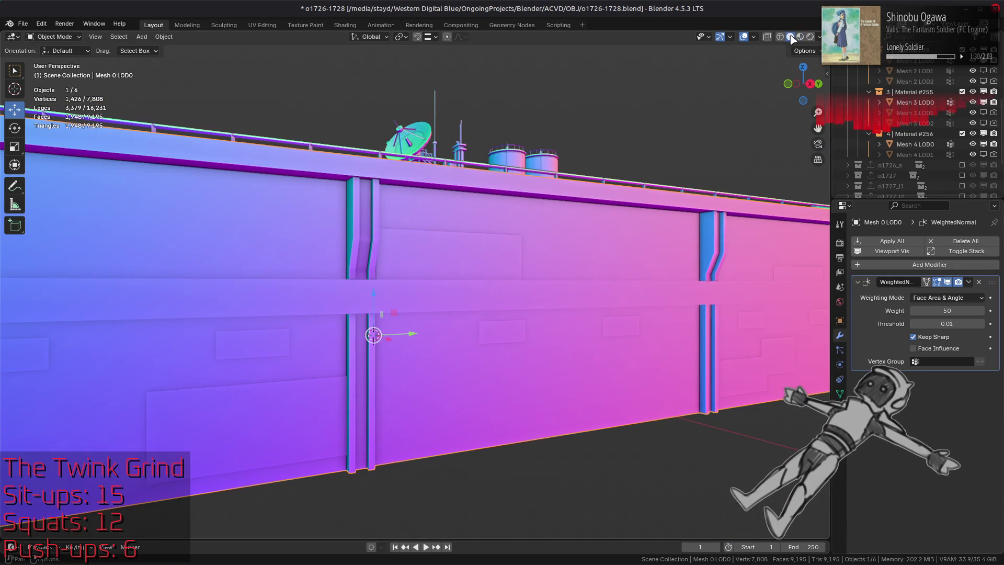
pyautogui.moveTo(819, 345)
pyautogui.keyDown('alt'); pyautogui.mouseDown(button='middle')
pyautogui.moveTo(732, 313)
pyautogui.moveTo(775, 320)
pyautogui.moveTo(816, 308)
pyautogui.mouseUp(button='middle'); pyautogui.keyUp('alt')
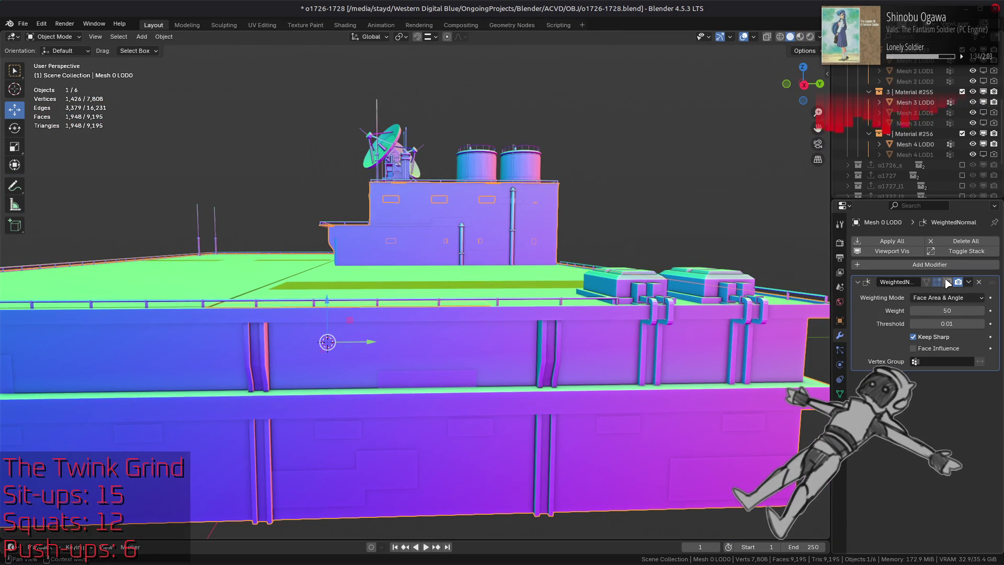
pyautogui.moveTo(570, 293)
pyautogui.mouseDown(button='middle')
pyautogui.moveTo(598, 291)
pyautogui.moveTo(685, 177)
pyautogui.mouseUp(button='middle')
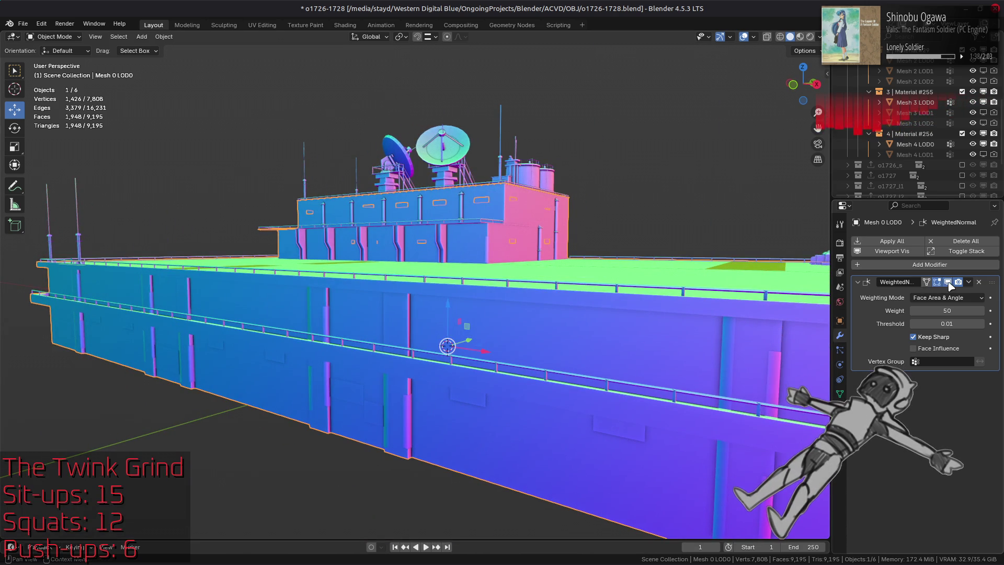
pyautogui.click(800, 36)
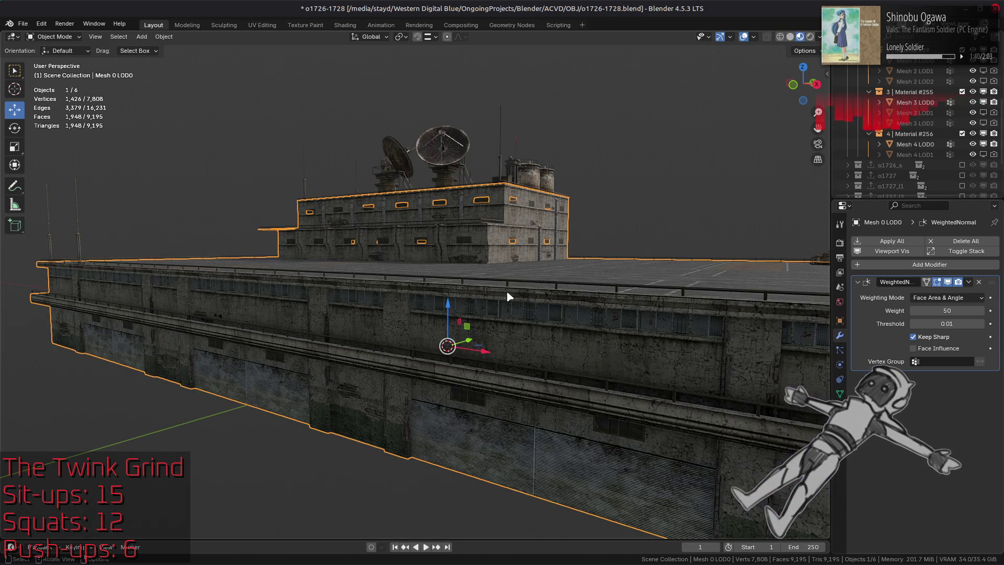
# Step: Light the Material Preview with a darker HDRI at strength 1
pyautogui.click(819, 36)
pyautogui.click(814, 125)
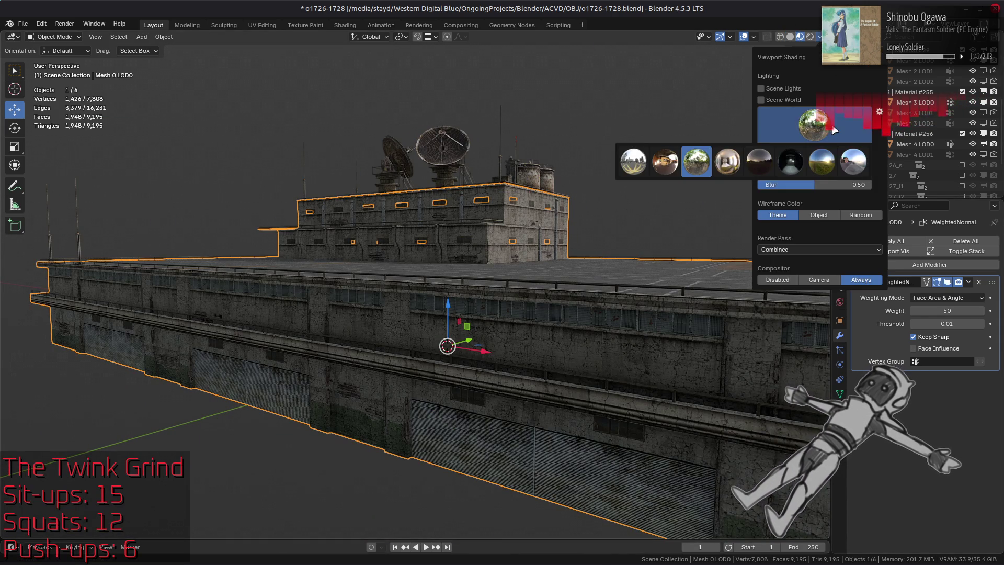
pyautogui.click(822, 164)
pyautogui.click(828, 161)
pyautogui.write('1')
pyautogui.press('Return')
# Step: Select the decal object Mesh 1 LOD0 and view its material settings
pyautogui.moveTo(706, 251); pyautogui.dragTo(531, 294, button='middle')
pyautogui.scroll(15, 530, 293)
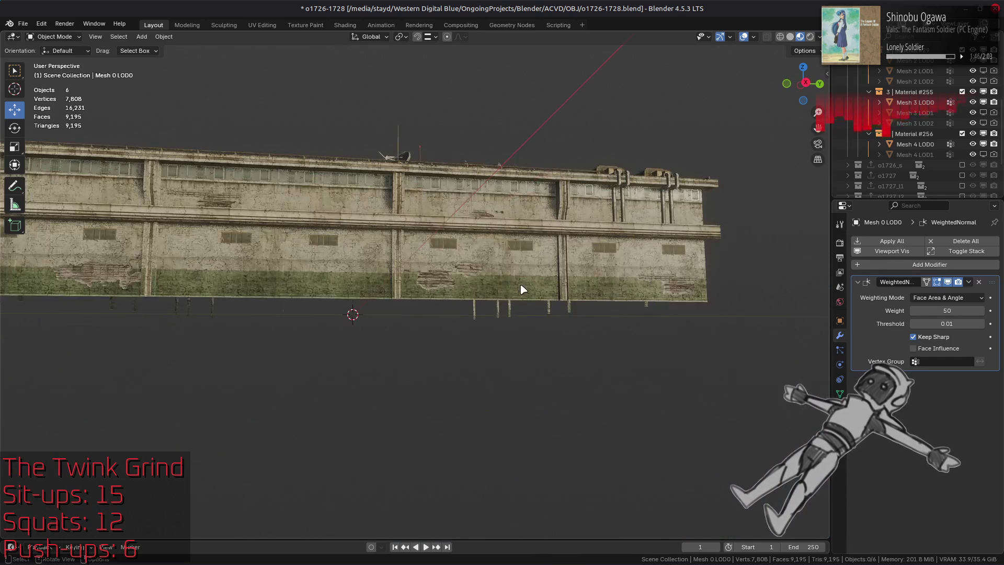
pyautogui.scroll(-8, 520, 295)
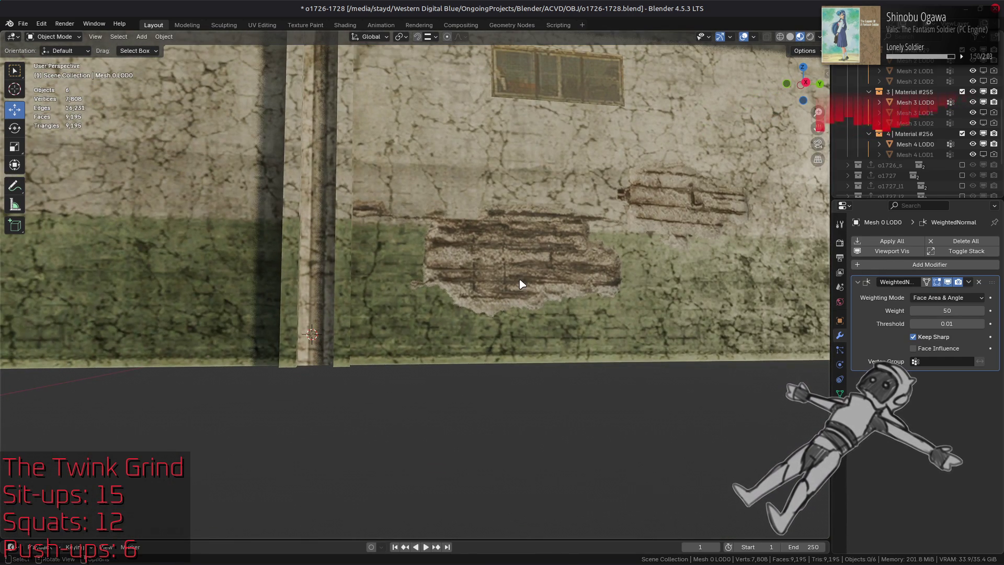
pyautogui.scroll(-5, 520, 284)
pyautogui.moveTo(511, 289); pyautogui.dragTo(544, 295, button='middle')
pyautogui.click(410, 214)
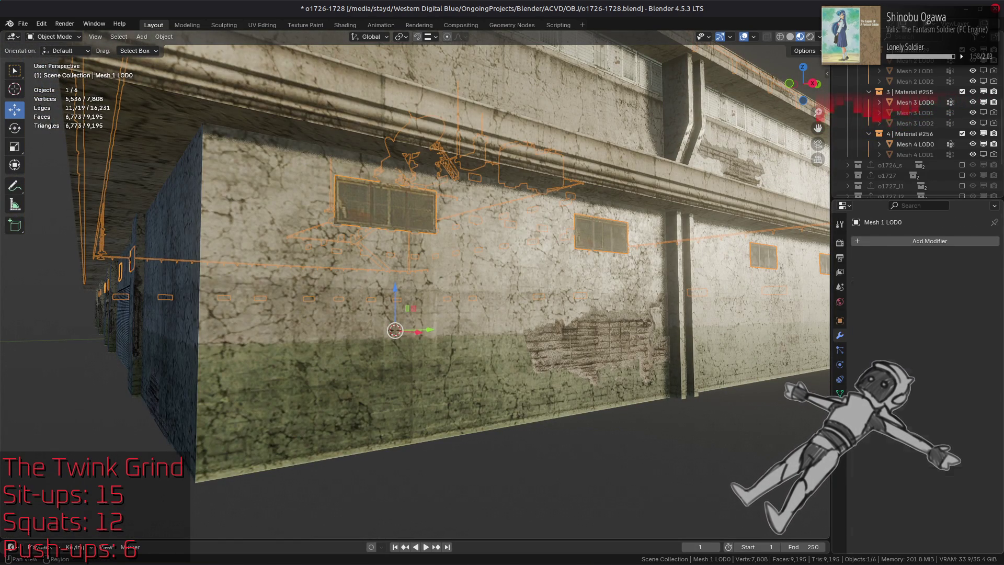
pyautogui.click(840, 408)
pyautogui.scroll(-15, 926, 382)
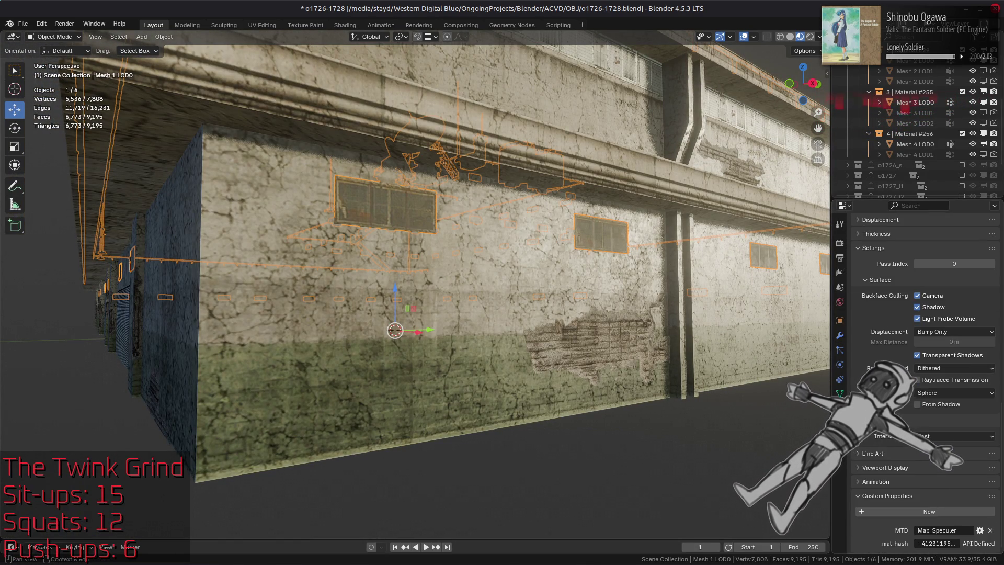
pyautogui.scroll(15, 925, 382)
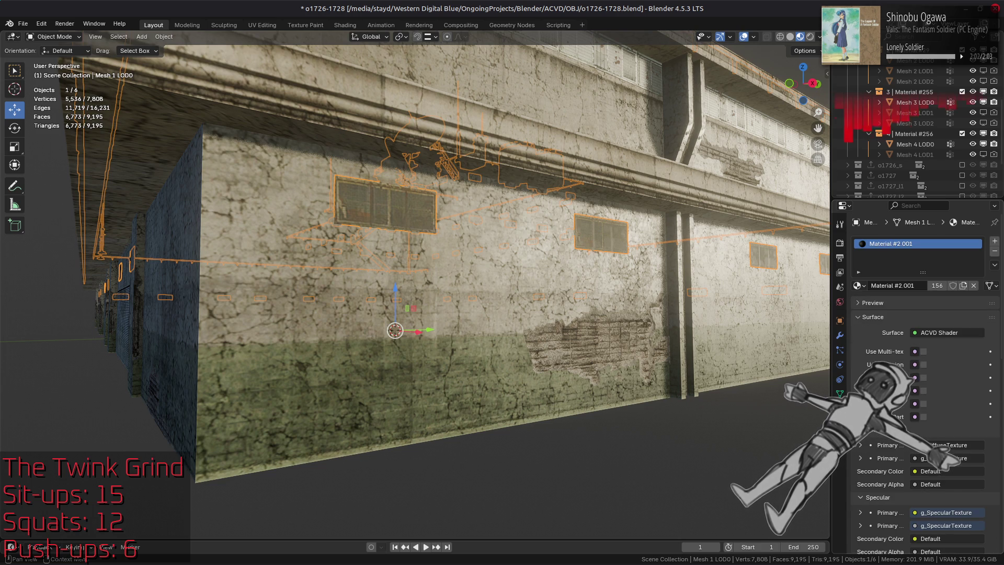
# Step: Check the materials of Mesh 0 LOD0, Mesh 1 LOD0 and the brick patch Mesh 2 LOD0
pyautogui.click(494, 290)
pyautogui.scroll(-15, 926, 381)
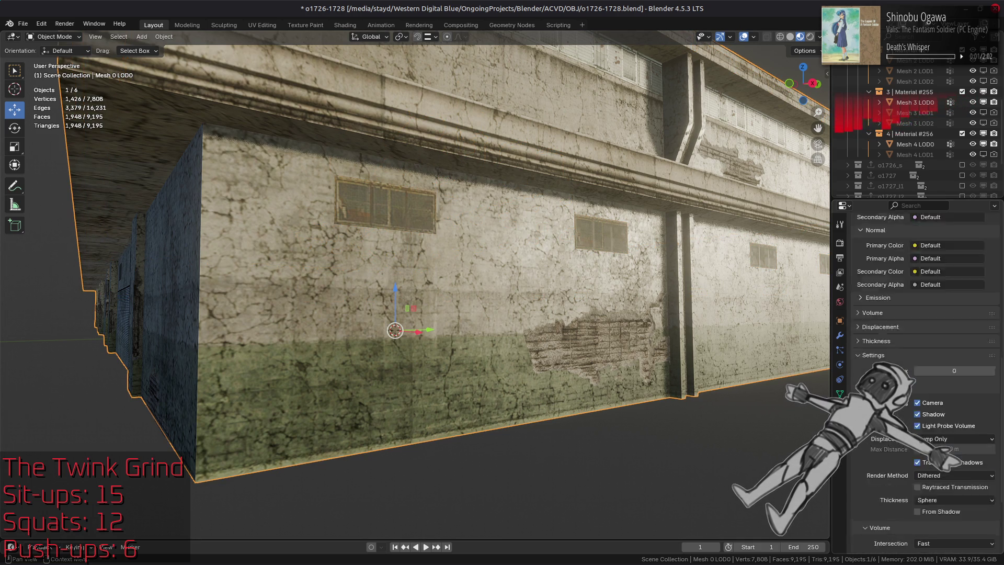
pyautogui.scroll(15, 925, 382)
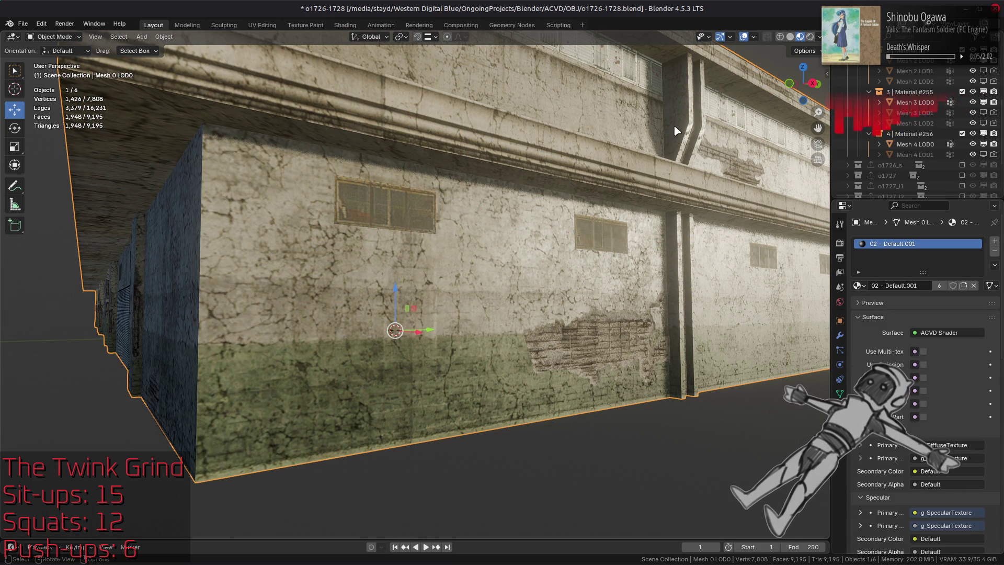
pyautogui.click(602, 234)
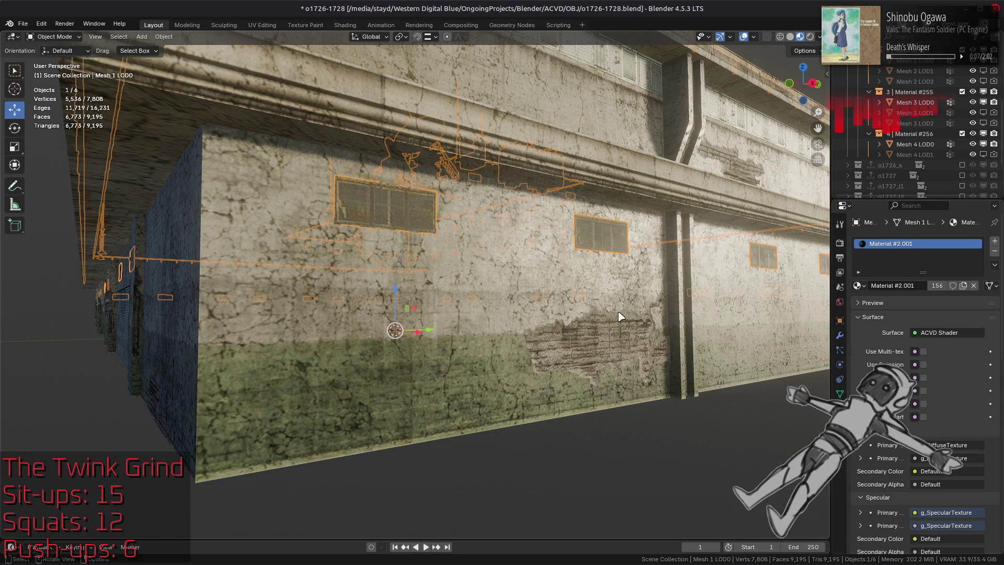
pyautogui.click(615, 338)
pyautogui.scroll(-10, 615, 329)
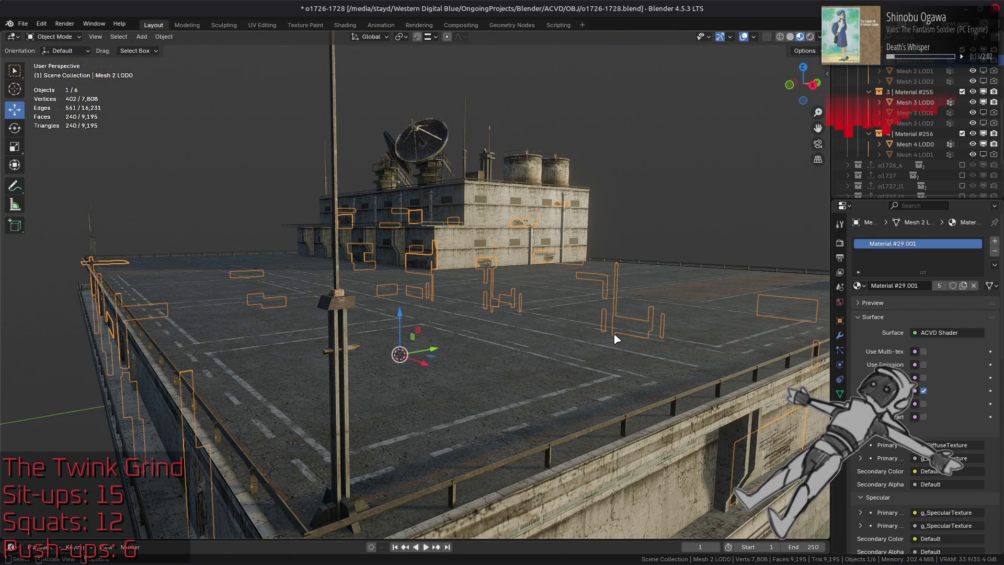
# Step: Deselect everything, save o1726-1728.blend, and orbit to an overhead view of the rooftop
pyautogui.moveTo(615, 337); pyautogui.dragTo(679, 380, button='middle')
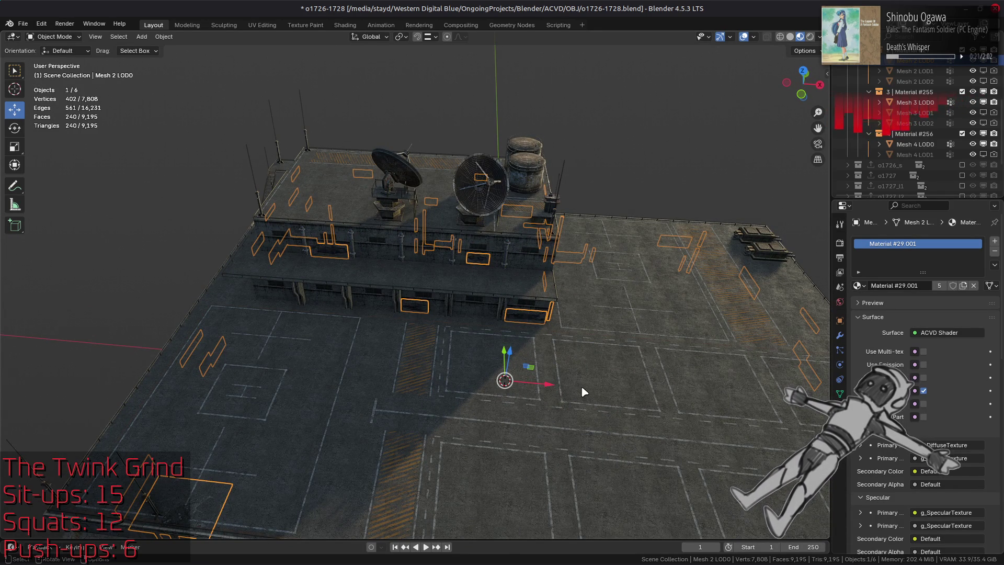
pyautogui.hotkey('alt', 'a')
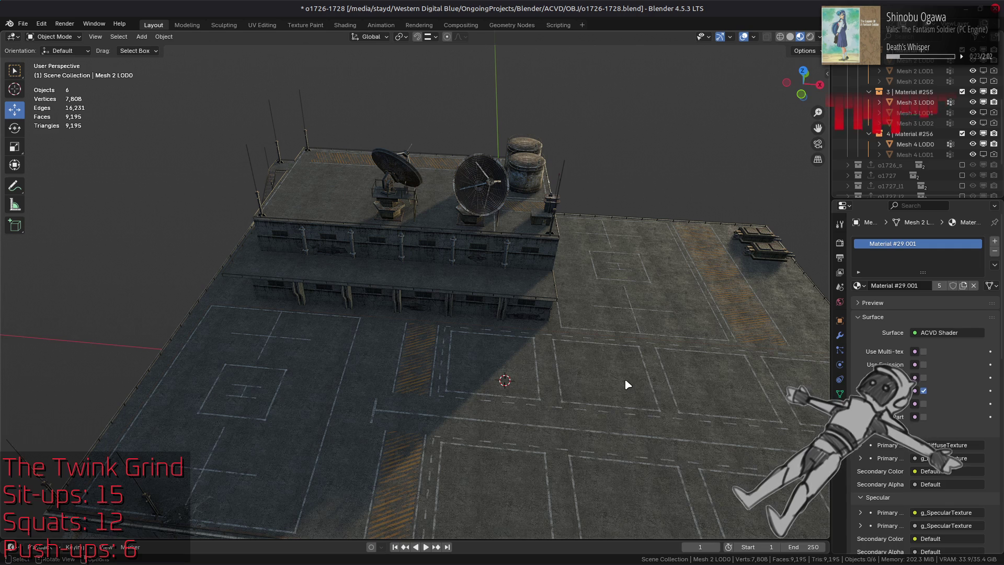
pyautogui.hotkey('ctrl', 's')
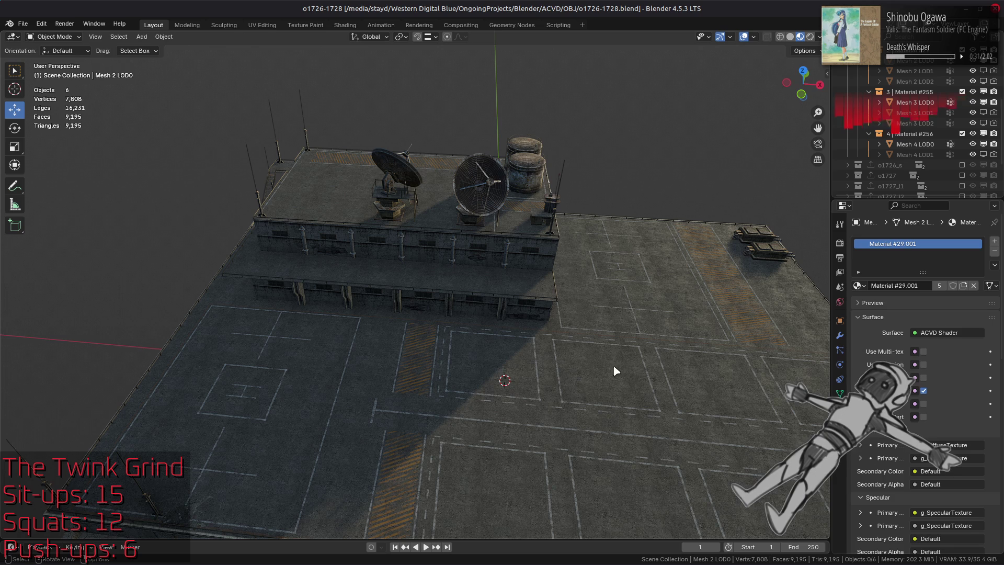
pyautogui.moveTo(533, 345); pyautogui.dragTo(600, 312, button='middle')
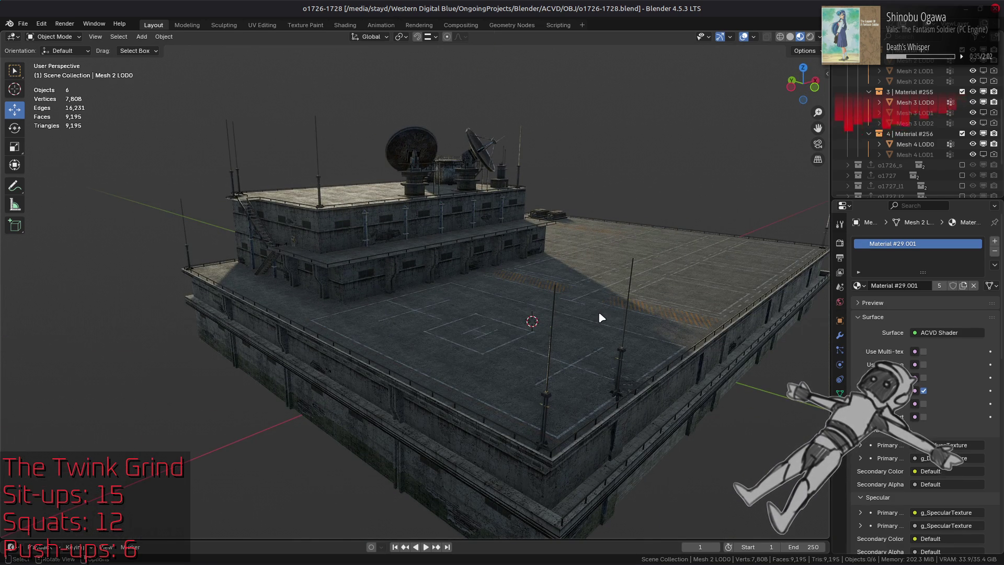
pyautogui.moveTo(755, 564)
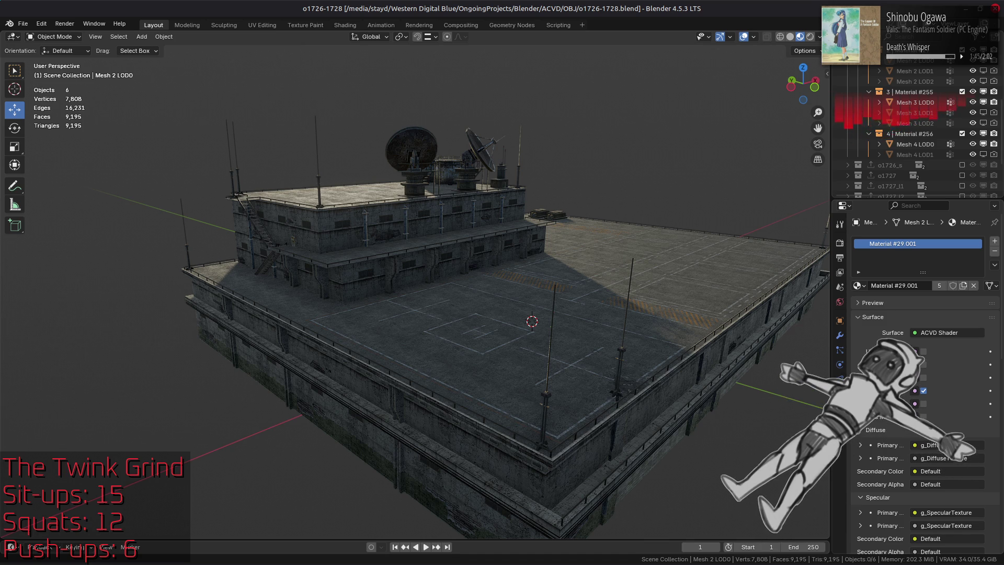
pyautogui.moveTo(625, 563)
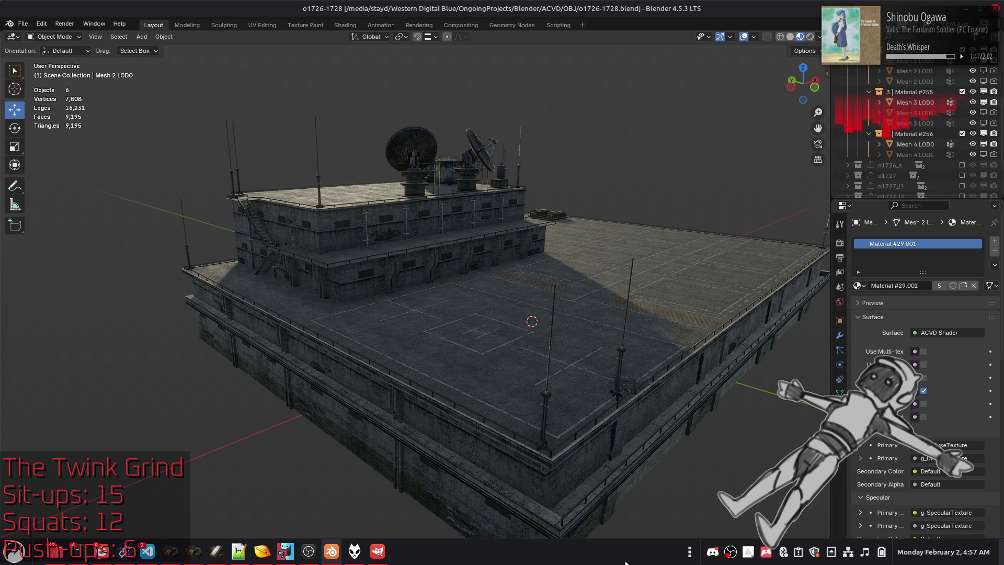